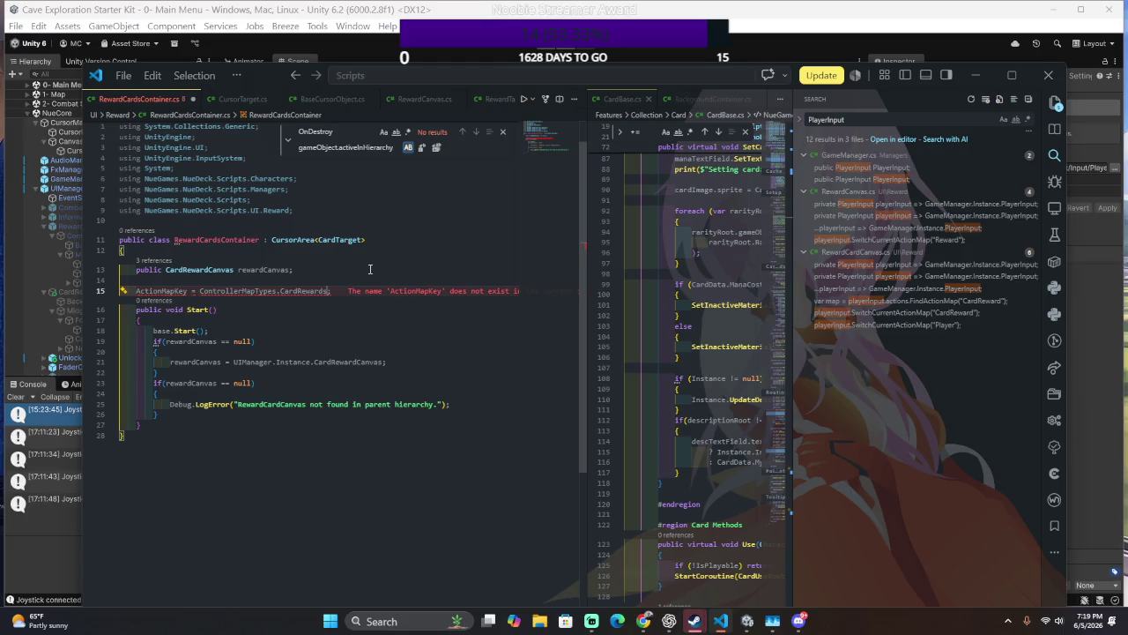
- Compare the BaseRewardContainer and BaseController files, then return to RewardCardsContainer
{"action": "key", "text": "ctrl+Tab"}
{"action": "key", "text": "ctrl+Home"}
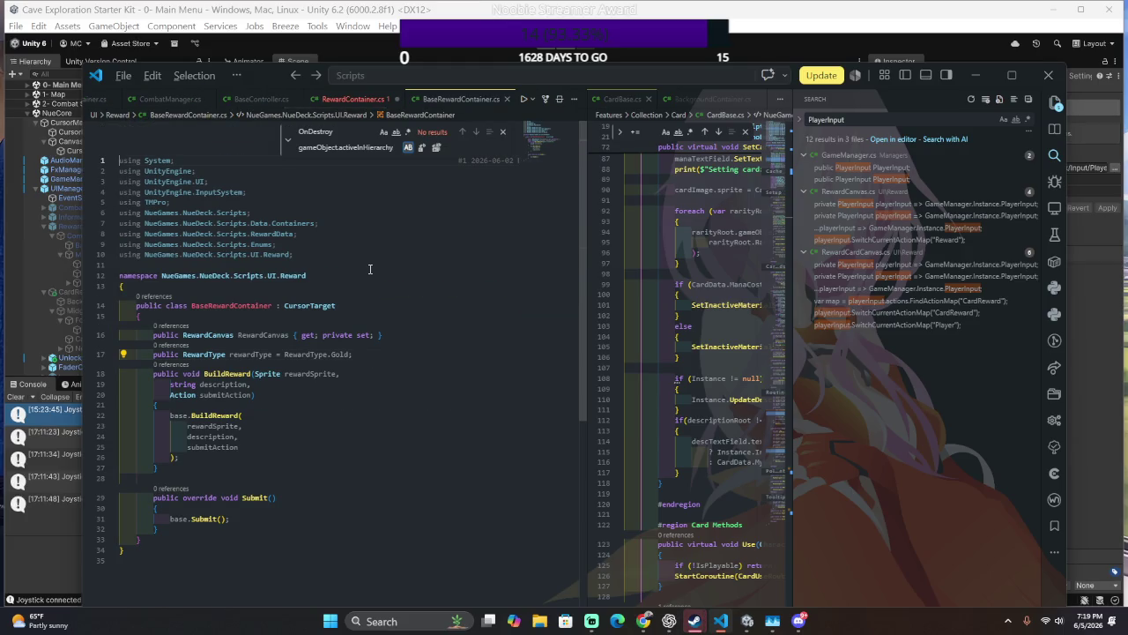
{"action": "key", "text": "ctrl+Page_Up"}
{"action": "key", "text": "ctrl+Page_Up"}
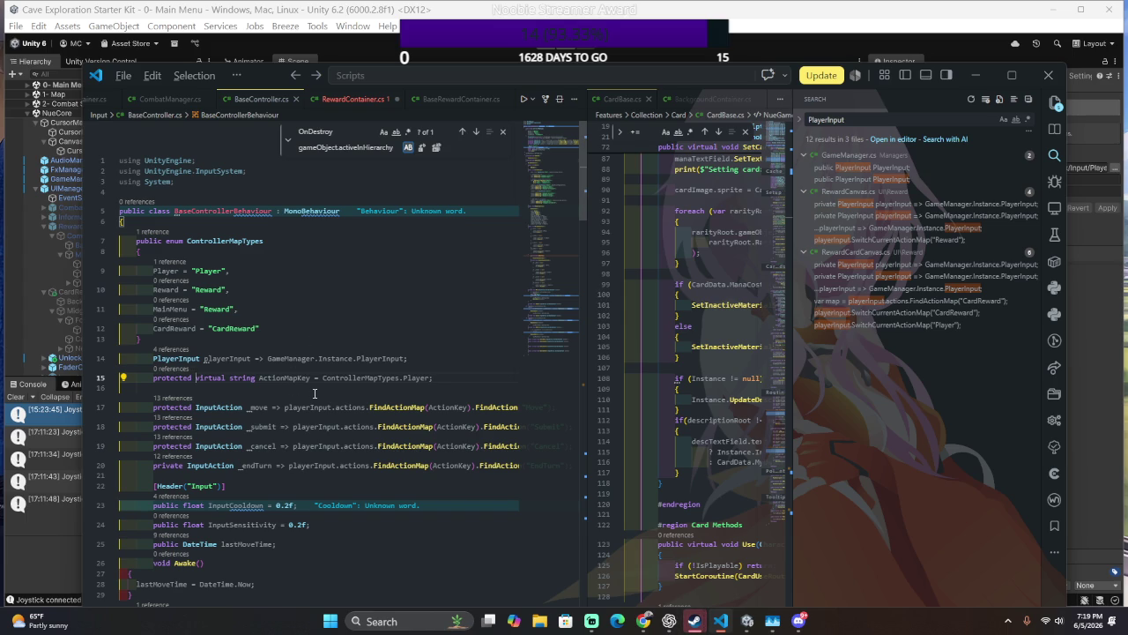
{"action": "key", "text": "ctrl+Page_Down"}
{"action": "key", "text": "ctrl+Page_Down"}
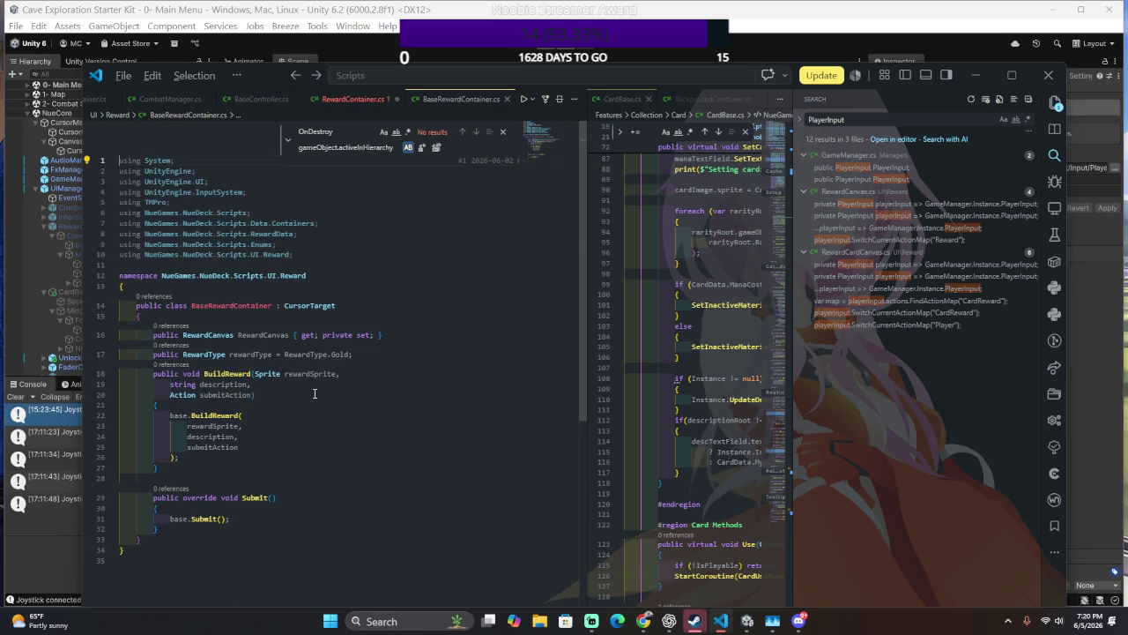
{"action": "key", "text": "ctrl+Page_Up"}
{"action": "key", "text": "ctrl+Page_Up"}
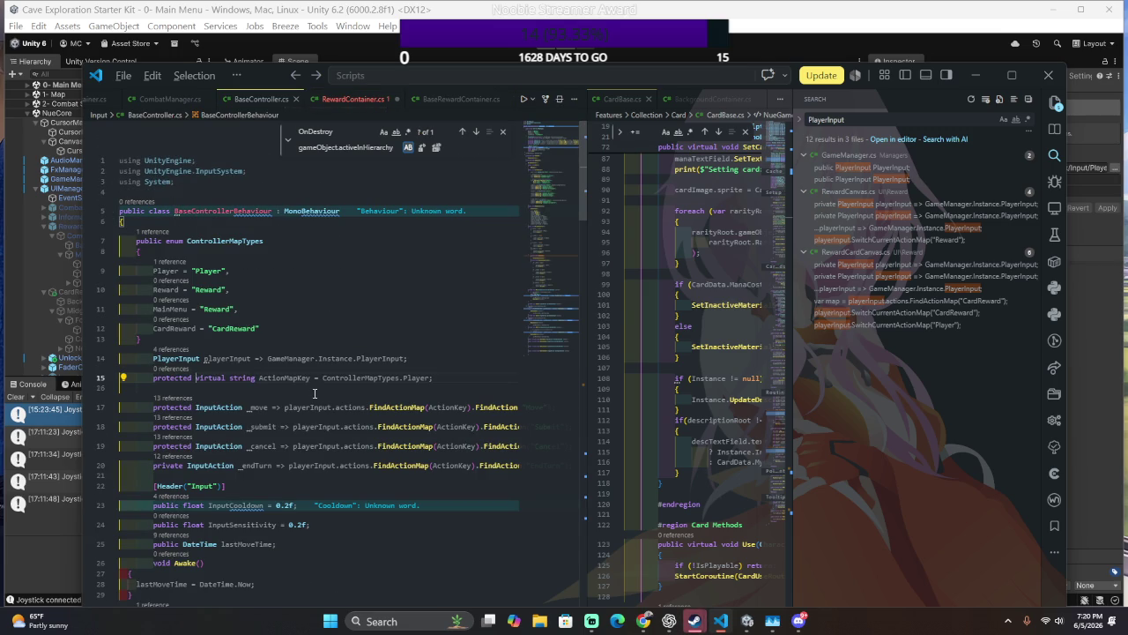
{"action": "key", "text": "ctrl+Page_Up"}
{"action": "key", "text": "ctrl+Page_Up"}
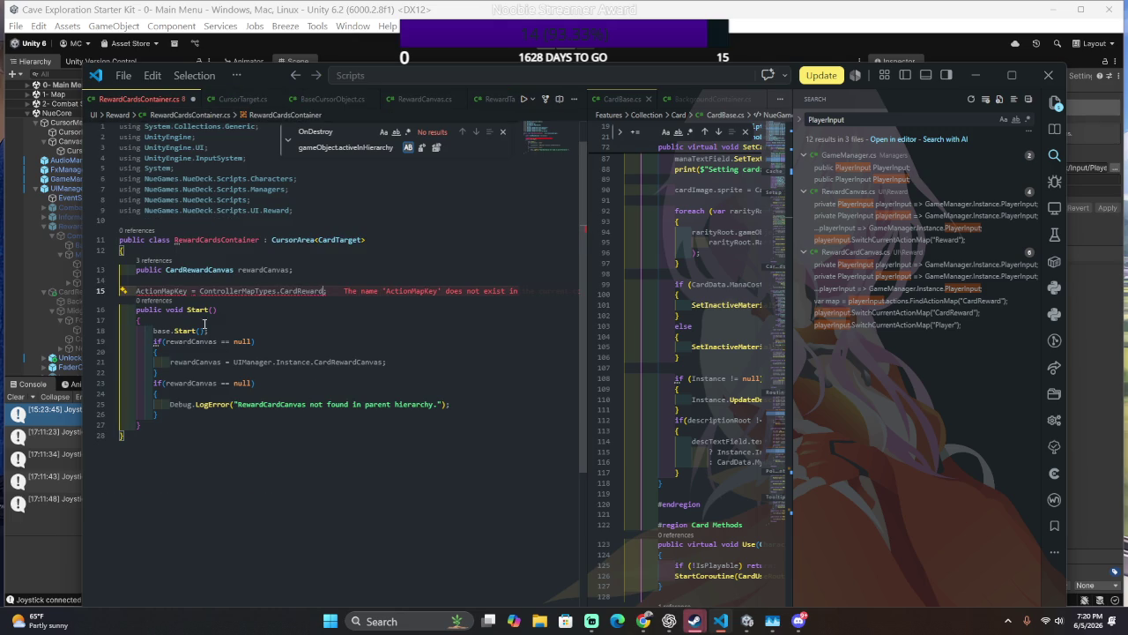
- Accept Copilot's fix for the ActionMapKey error on line 15 and select the assignment in Start()
{"action": "left_click", "coordinate": [123, 293]}
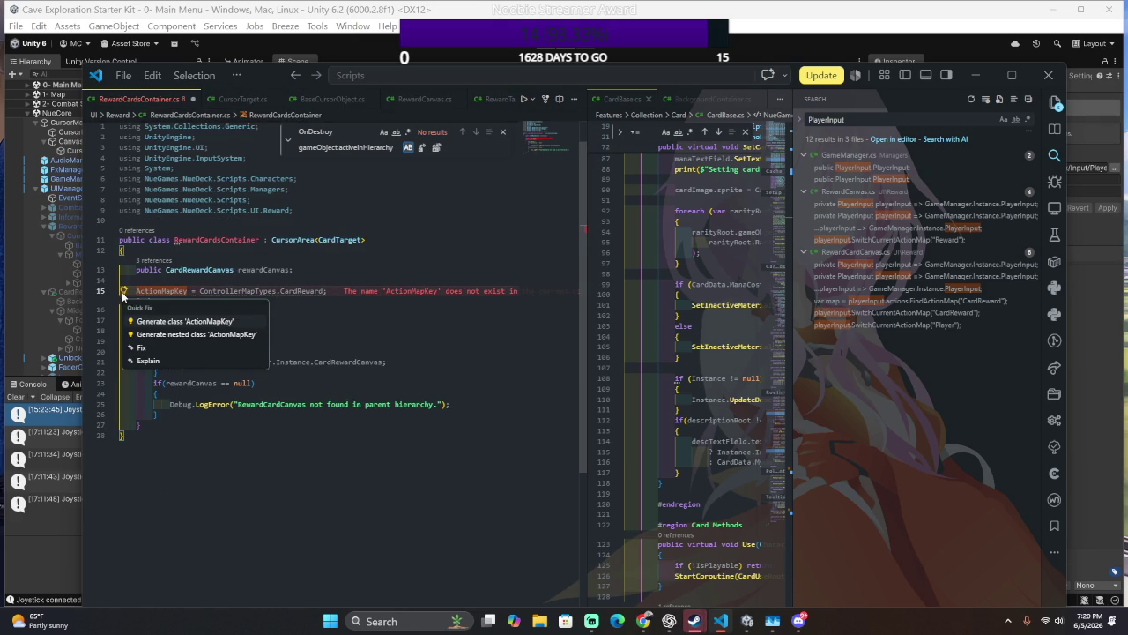
{"action": "left_click", "coordinate": [162, 348]}
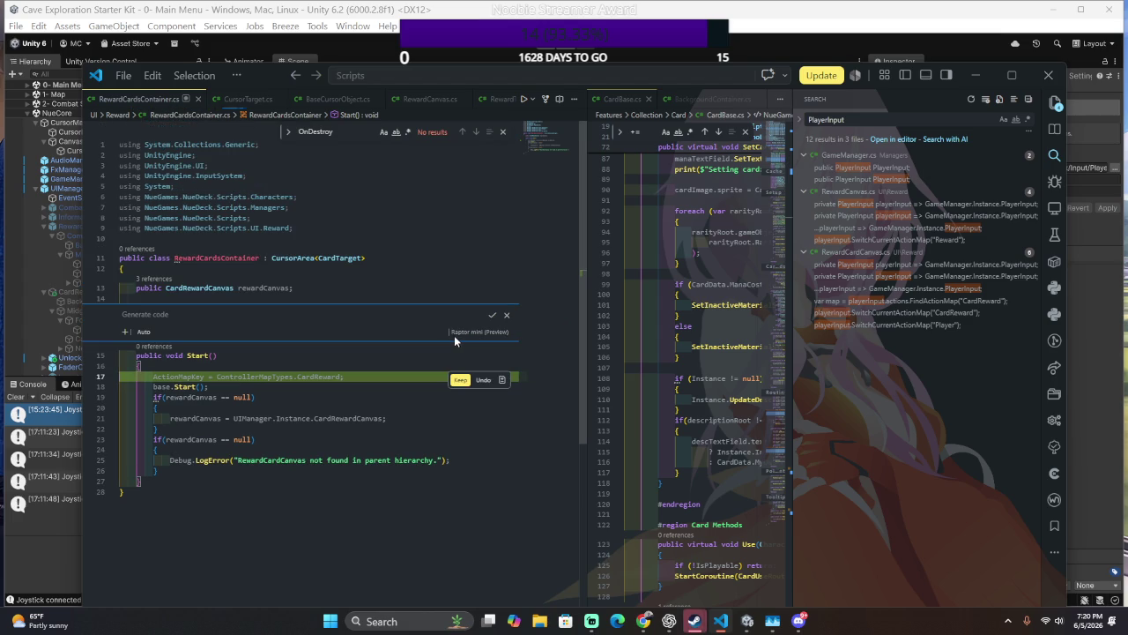
{"action": "left_click", "coordinate": [465, 379]}
{"action": "left_click", "coordinate": [464, 379]}
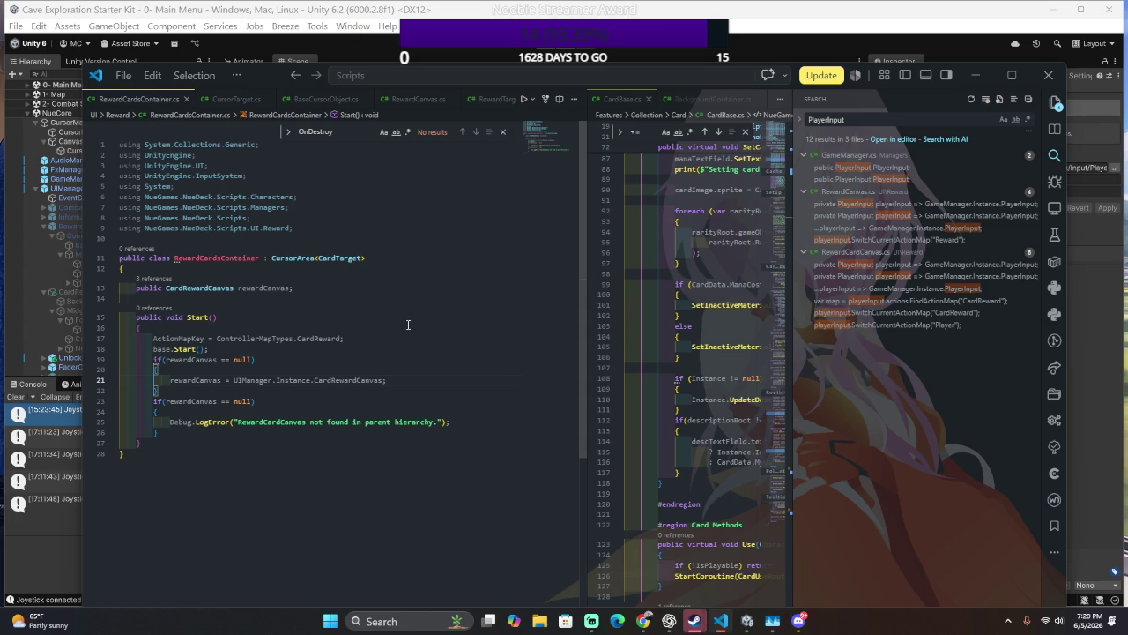
{"action": "triple_click", "coordinate": [405, 338]}
- Move the assignment above Start() as 'override ControllerMapTypes ActionMapKey = ControllerMapTypes.CardReward'
{"action": "key", "text": "alt+Up"}
{"action": "key", "text": "alt+Up"}
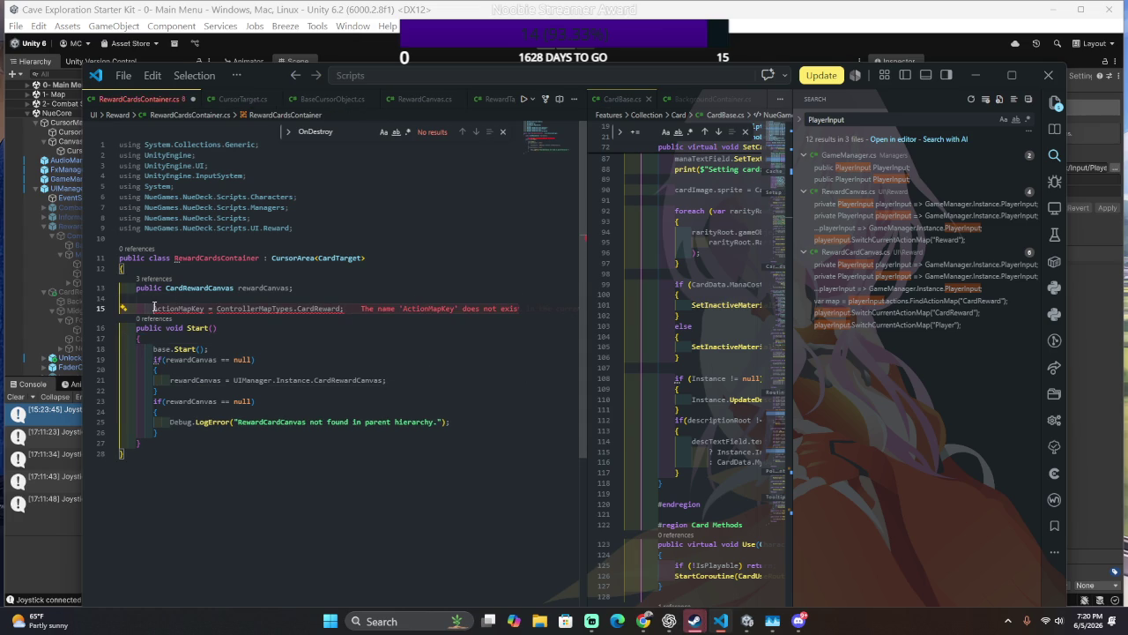
{"action": "key", "text": "shift+Tab"}
{"action": "type", "text": "overr"}
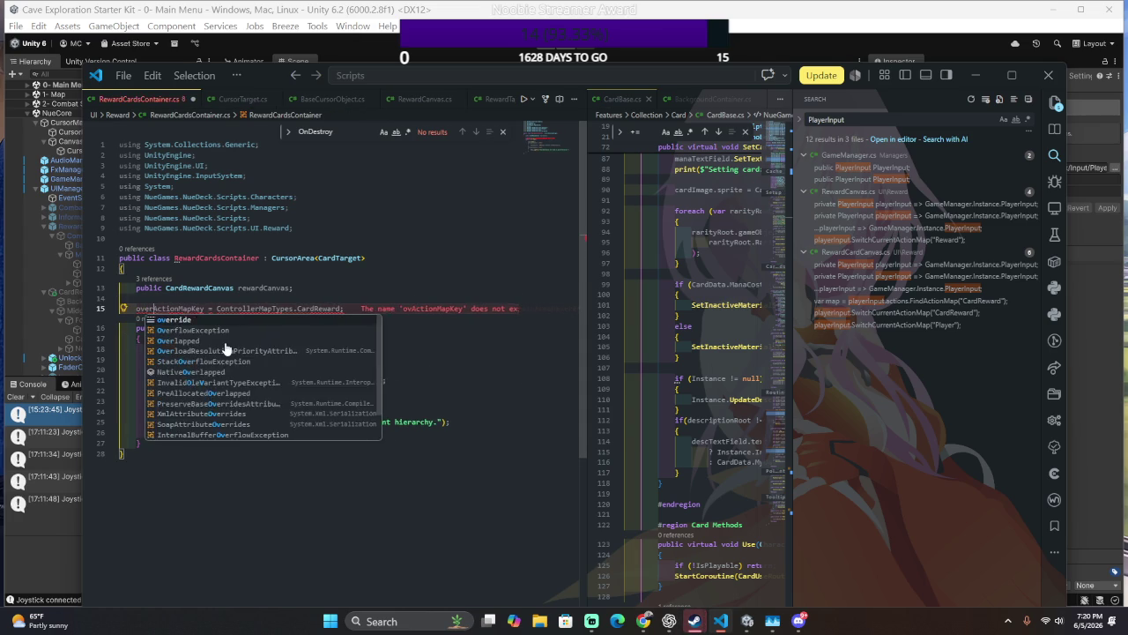
{"action": "key", "text": "Tab"}
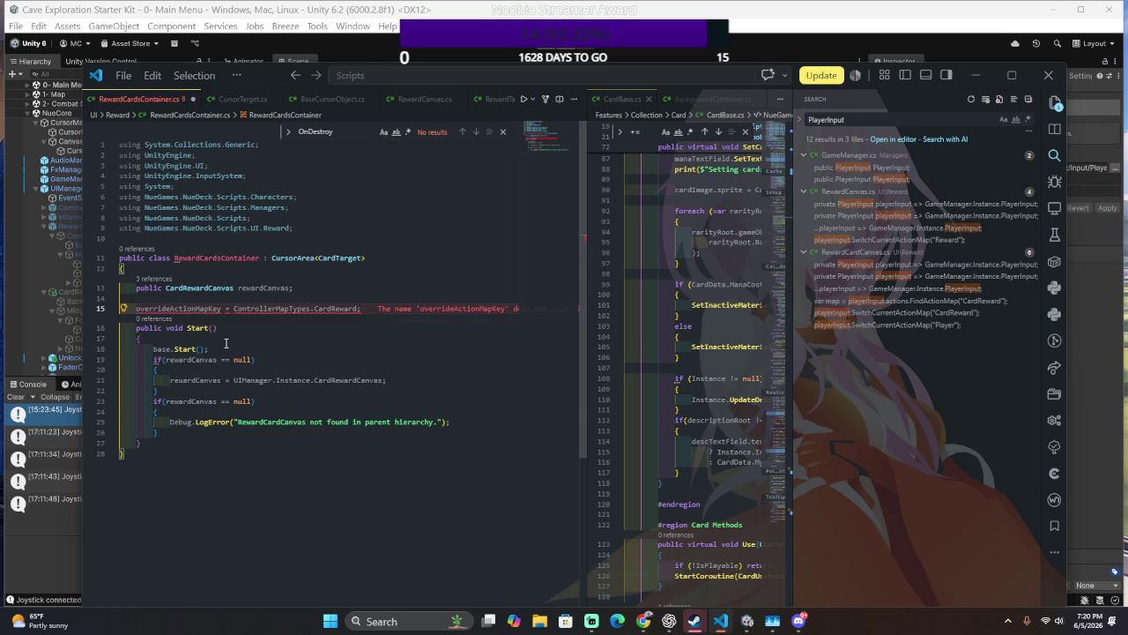
{"action": "type", "text": "C"}
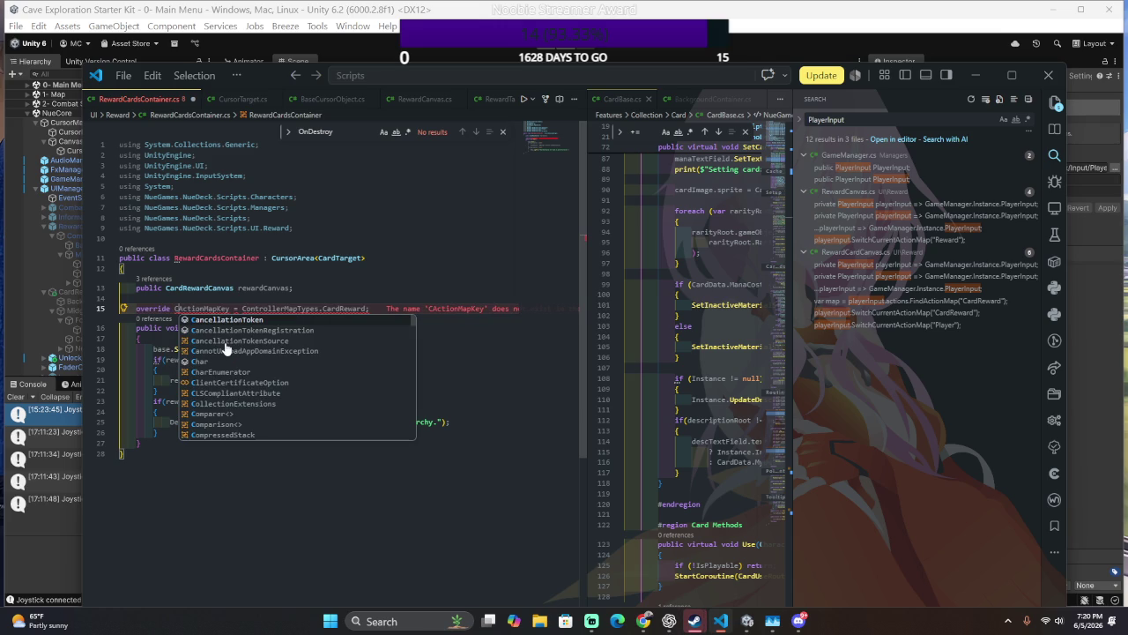
{"action": "type", "text": "opn"}
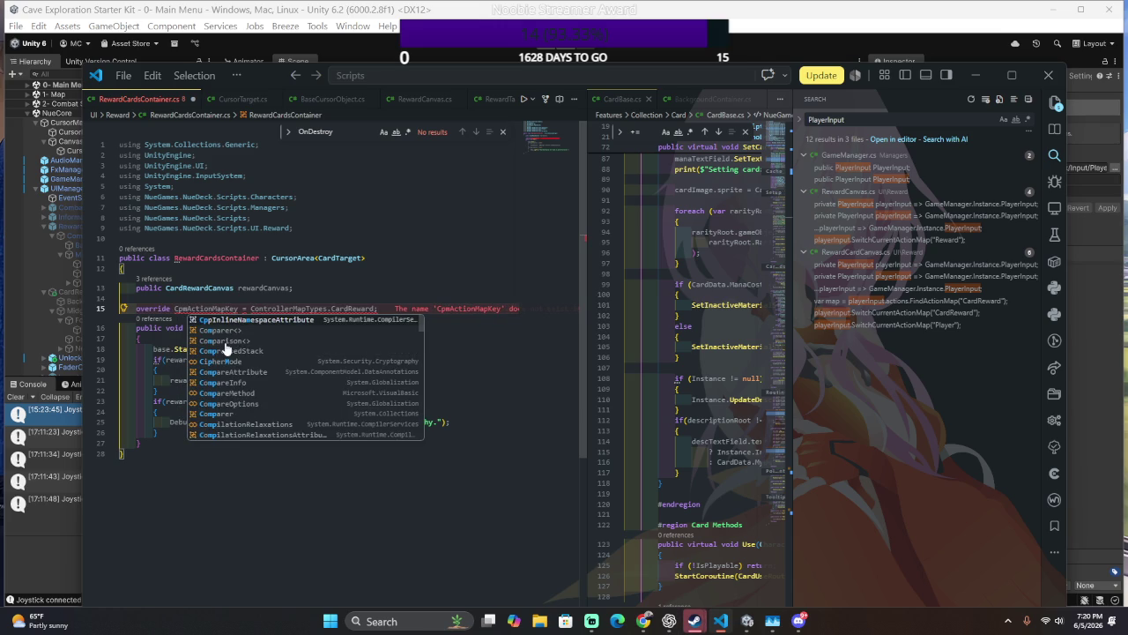
{"action": "key", "text": "BackSpace"}
{"action": "key", "text": "BackSpace"}
{"action": "key", "text": "BackSpace"}
{"action": "type", "text": "ontroller"}
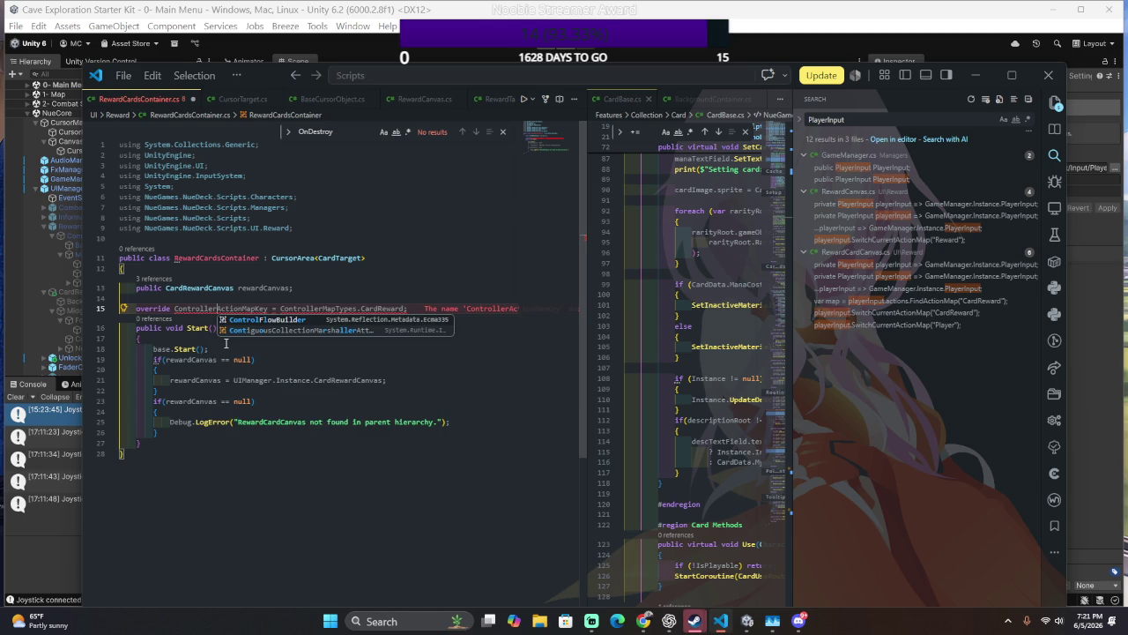
{"action": "type", "text": "MapTypes"}
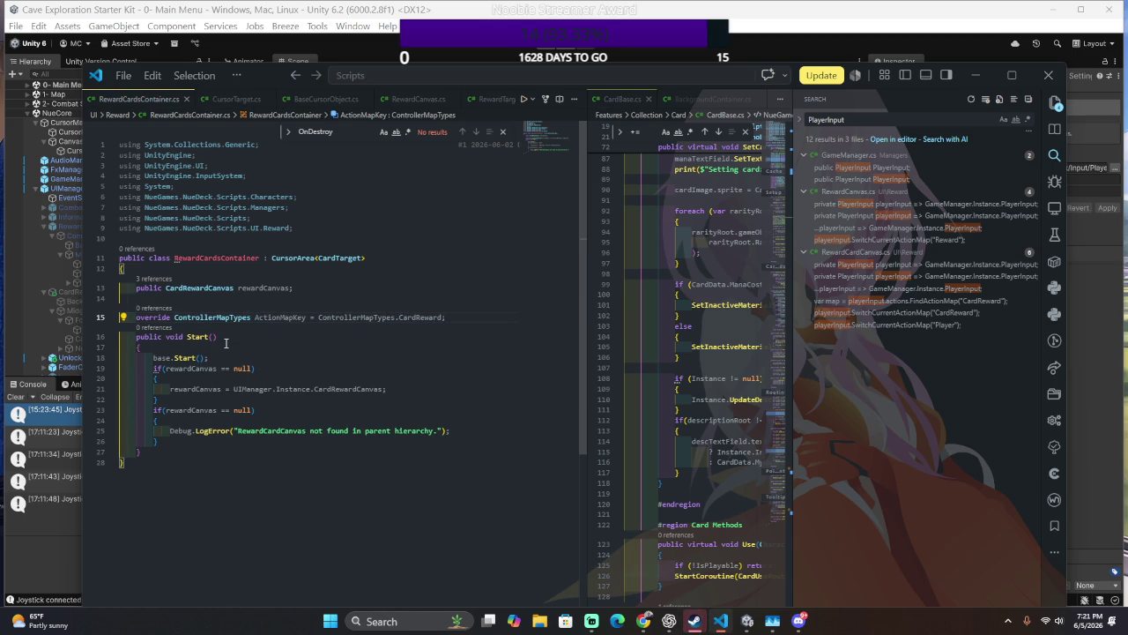
- Delete the blank line above the new declaration and select the override line for copying
{"action": "key", "text": "Up"}
{"action": "key", "text": "BackSpace"}
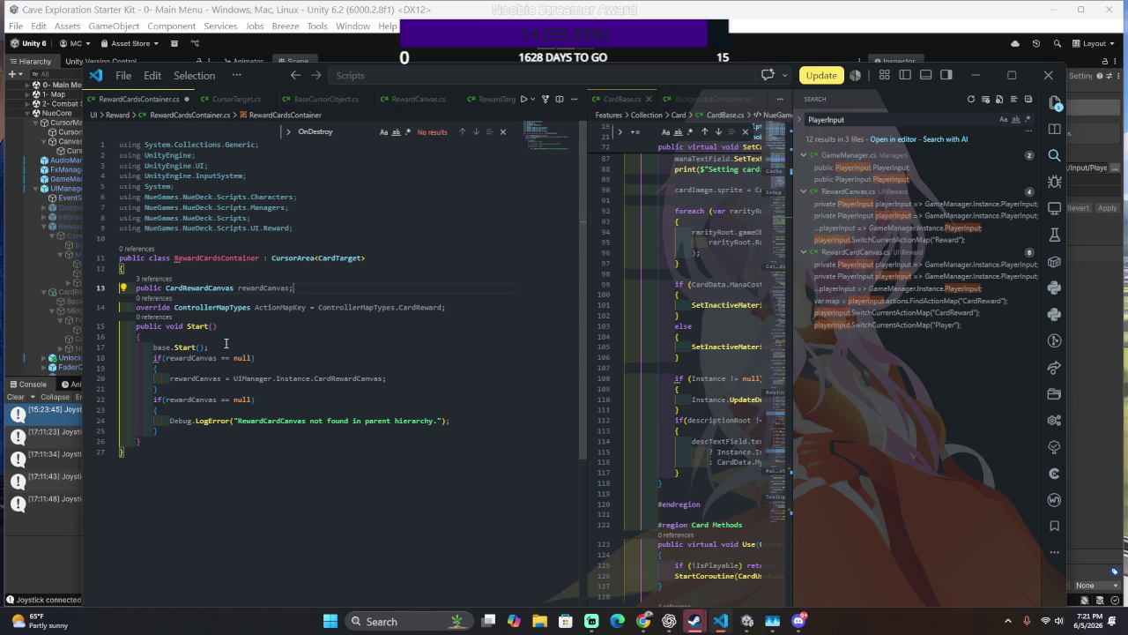
{"action": "left_click_drag", "start_coordinate": [450, 308], "coordinate": [438, 293]}
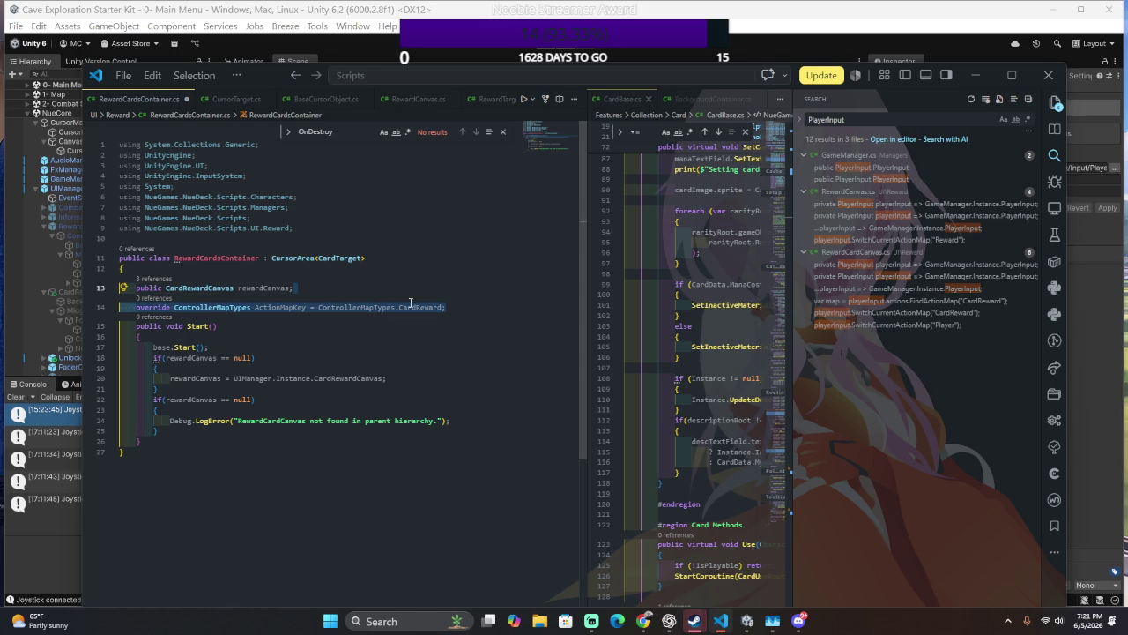
{"action": "key", "text": "ctrl+o"}
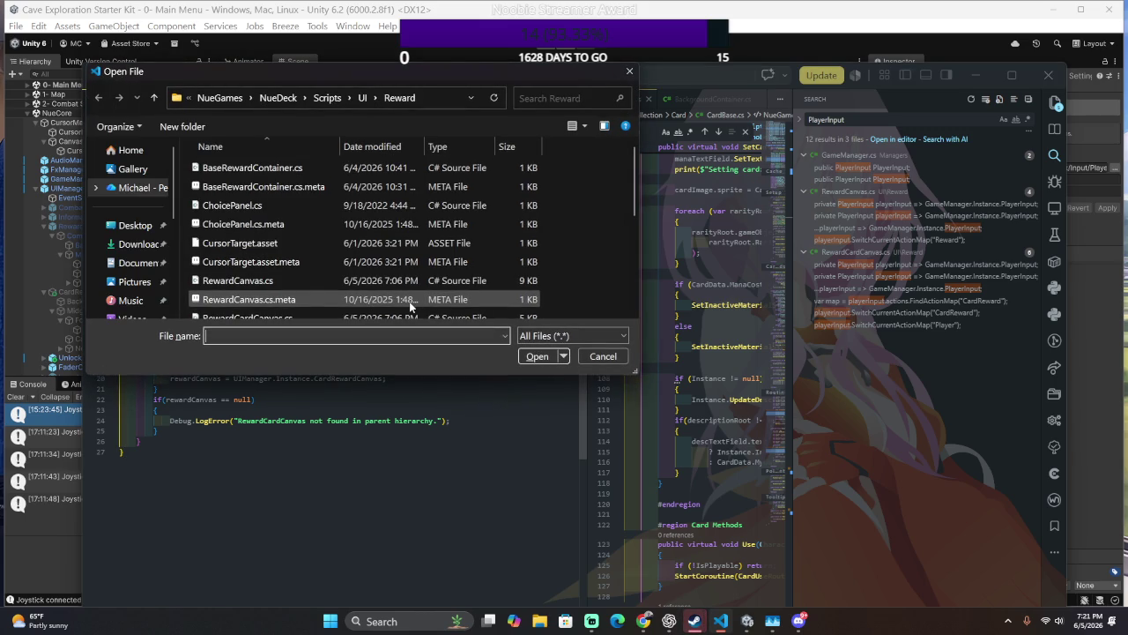
- Dismiss the Open File dialog and open RewardTargetsContainer.cs
{"action": "left_click", "coordinate": [582, 357]}
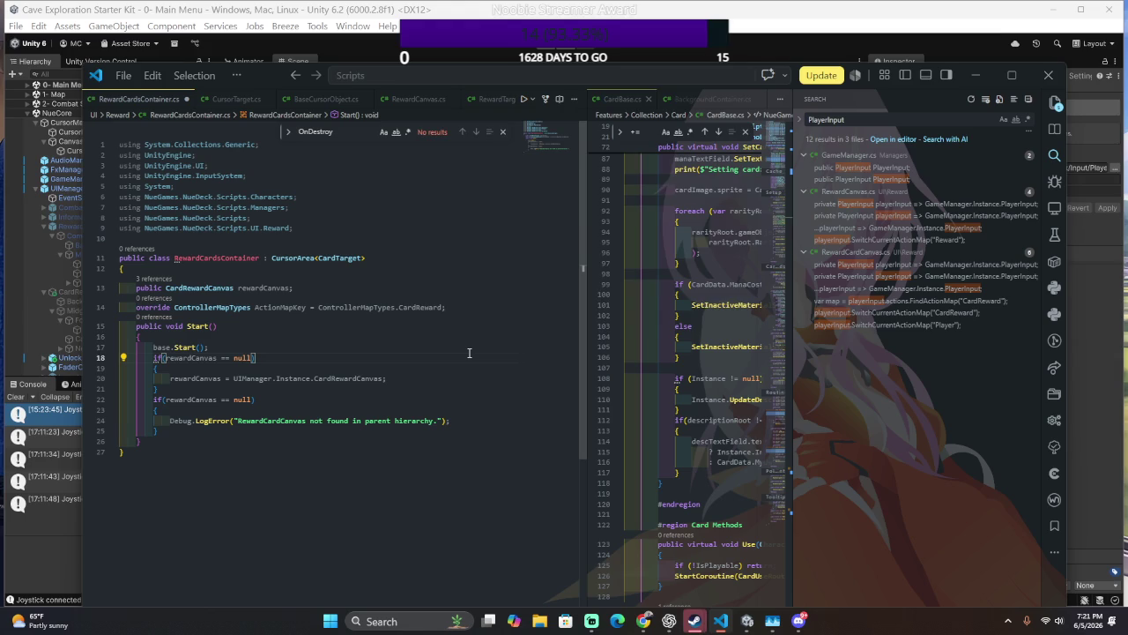
{"action": "key", "text": "ctrl+p"}
{"action": "type", "text": "RewardTarget"}
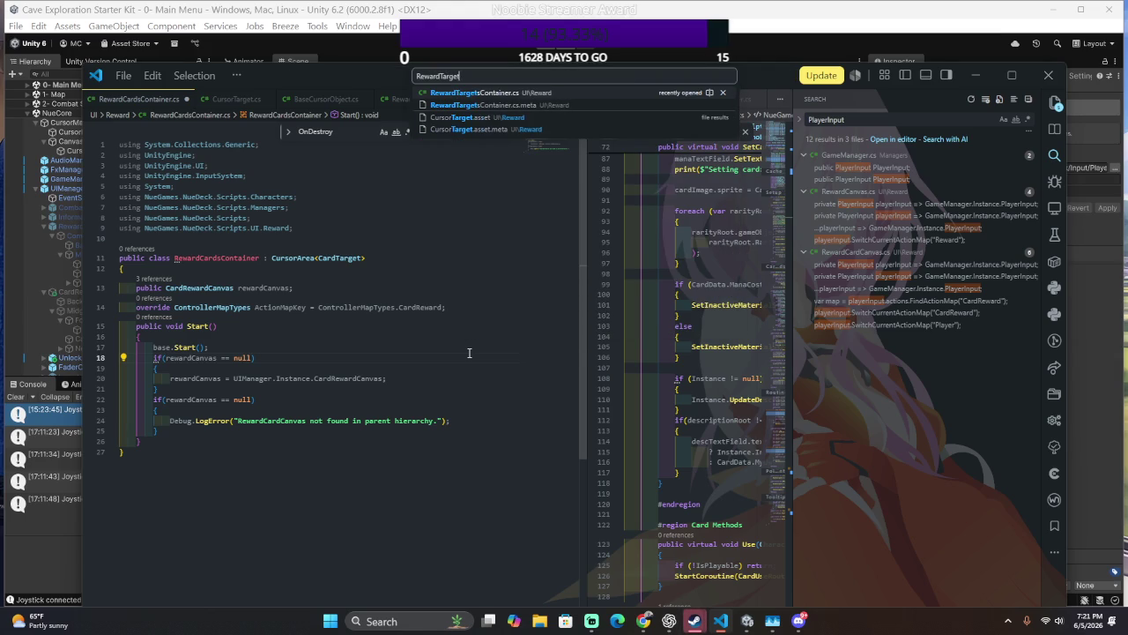
{"action": "key", "text": "Return"}
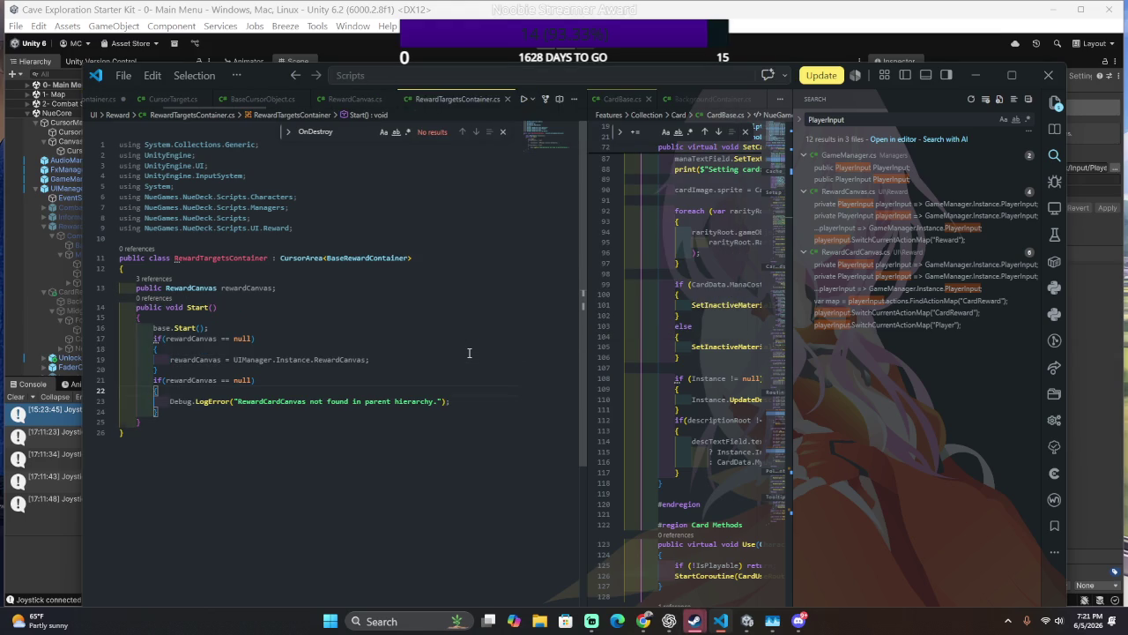
- Insert the override ActionMapKey = ControllerMapTypes.CardReward line after line 13, then select the whole file
{"action": "left_click", "coordinate": [450, 287]}
{"action": "key", "text": "Return"}
{"action": "key", "text": "Tab"}
{"action": "left_click", "coordinate": [381, 344]}
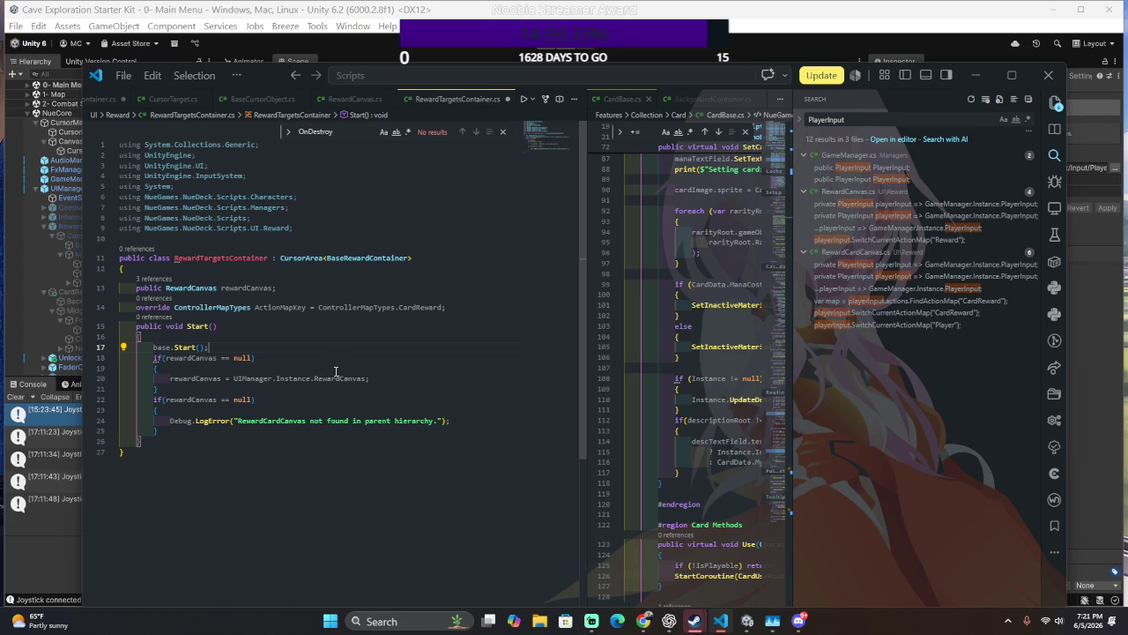
{"action": "scroll", "coordinate": [322, 379], "scroll_direction": "down", "scroll_amount": 3}
{"action": "scroll", "coordinate": [322, 385], "scroll_direction": "up", "scroll_amount": 5}
{"action": "key", "text": "ctrl+a"}
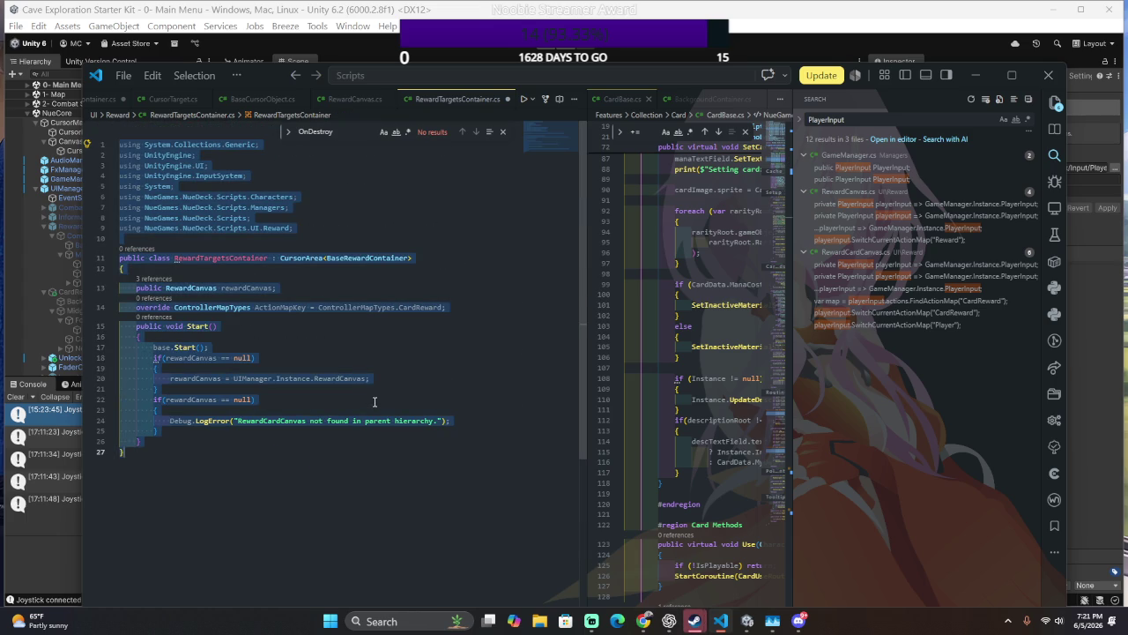
{"action": "key", "text": "alt+Tab"}
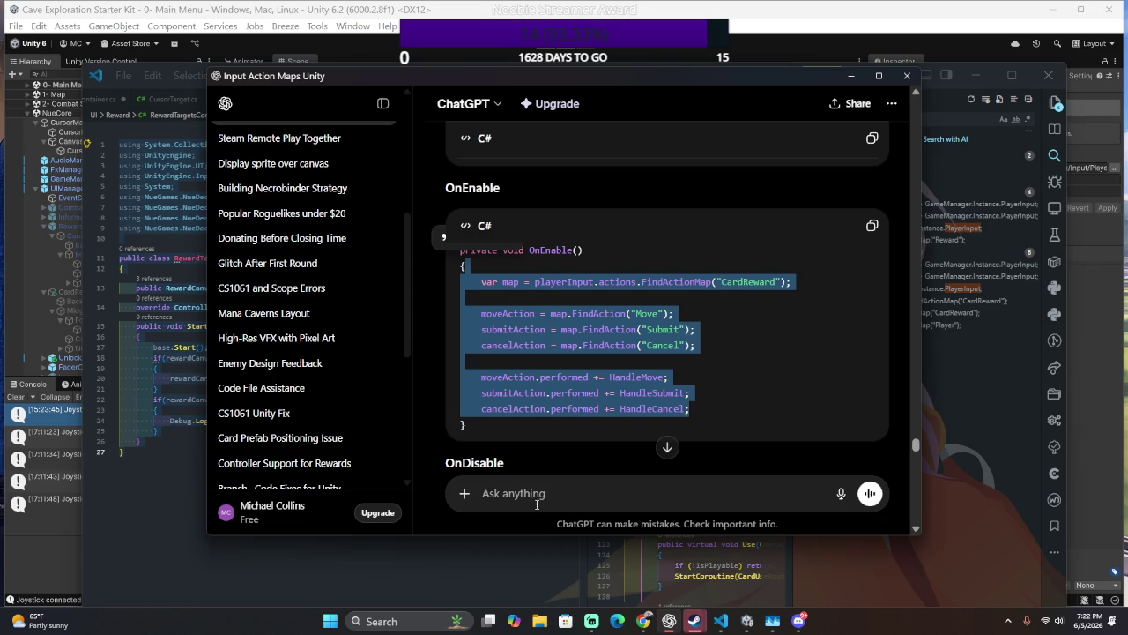
{"action": "left_click", "coordinate": [539, 505]}
{"action": "scroll", "coordinate": [506, 411], "scroll_direction": "down", "scroll_amount": 5}
{"action": "scroll", "coordinate": [506, 415], "scroll_direction": "up", "scroll_amount": 1}
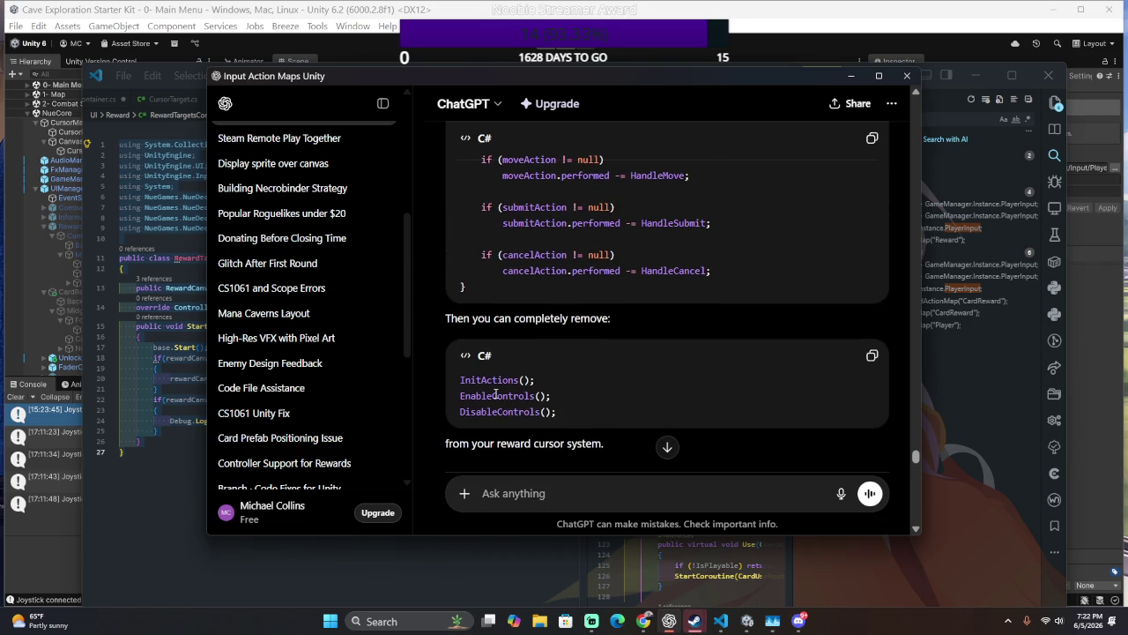
{"action": "scroll", "coordinate": [496, 396], "scroll_direction": "down", "scroll_amount": 5}
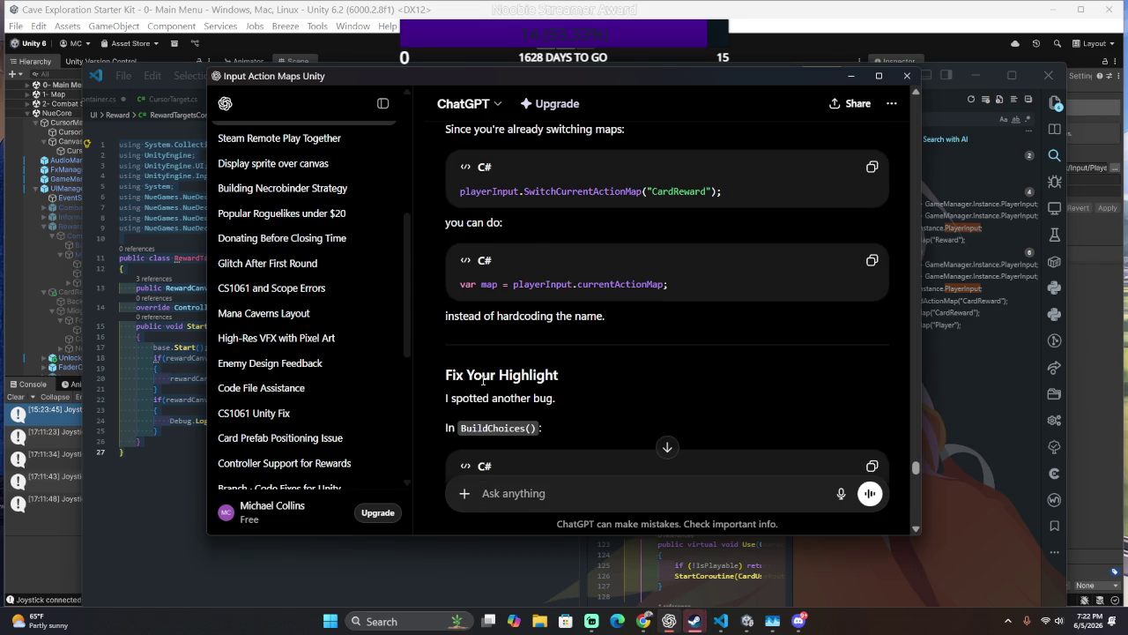
{"action": "scroll", "coordinate": [482, 381], "scroll_direction": "down", "scroll_amount": 2}
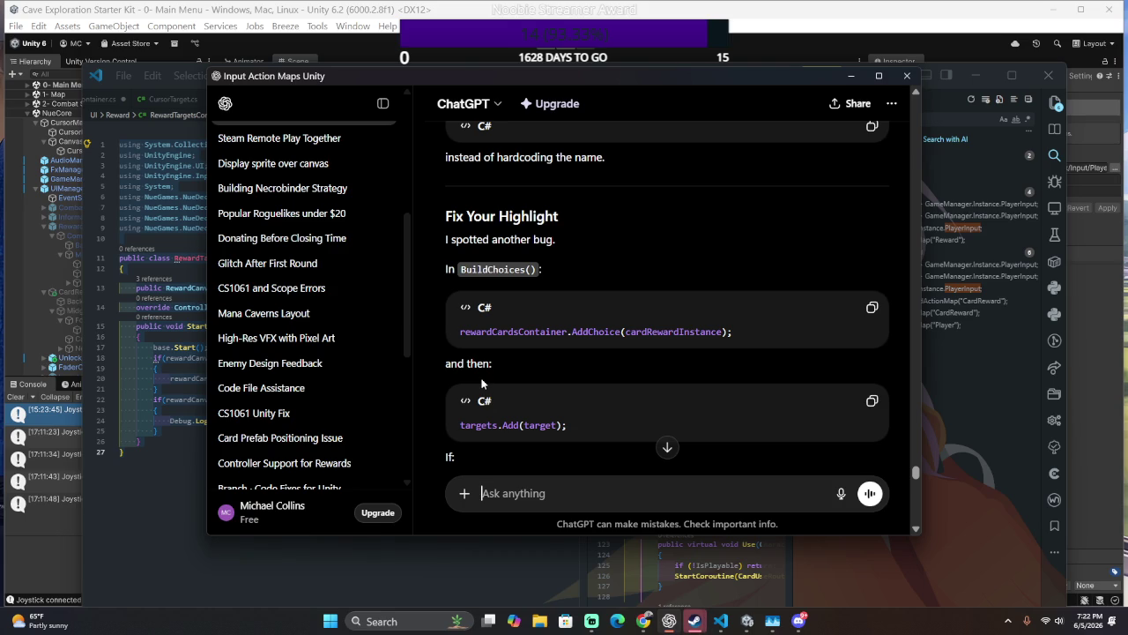
{"action": "scroll", "coordinate": [480, 381], "scroll_direction": "down", "scroll_amount": 2}
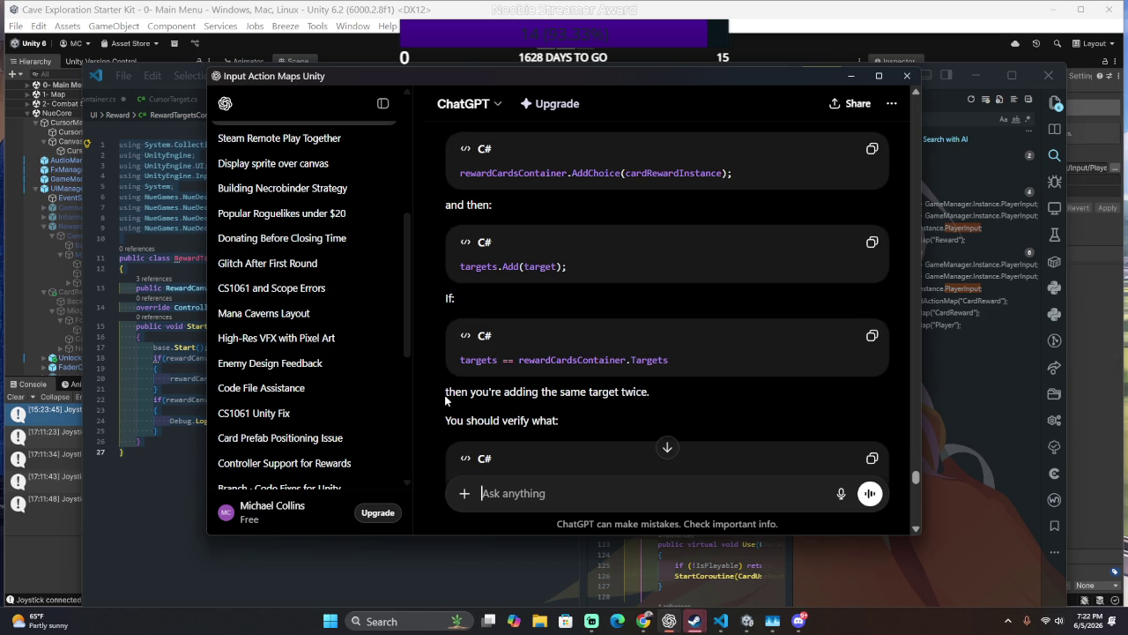
{"action": "scroll", "coordinate": [445, 400], "scroll_direction": "down", "scroll_amount": 1}
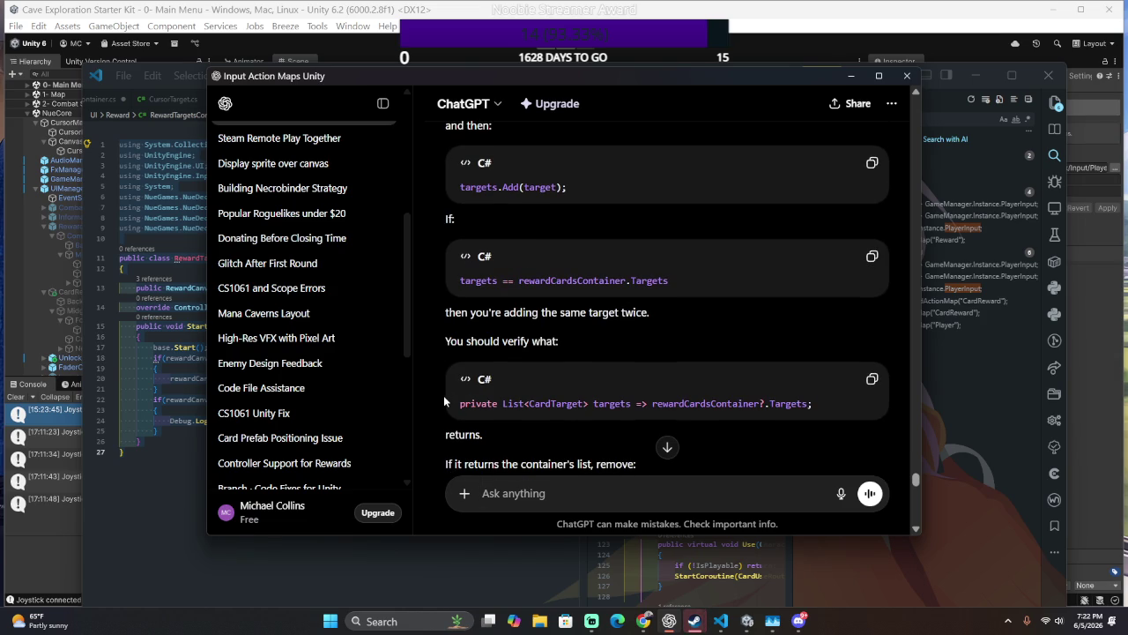
{"action": "scroll", "coordinate": [445, 402], "scroll_direction": "down", "scroll_amount": 3}
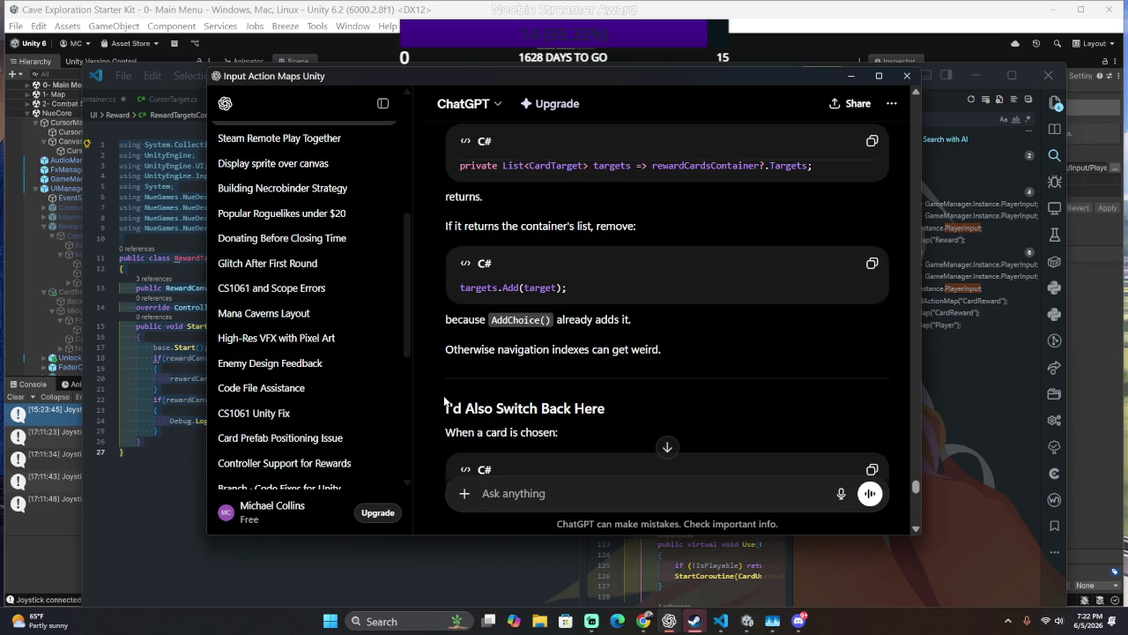
{"action": "scroll", "coordinate": [445, 397], "scroll_direction": "down", "scroll_amount": 6}
{"action": "scroll", "coordinate": [484, 390], "scroll_direction": "up", "scroll_amount": 4}
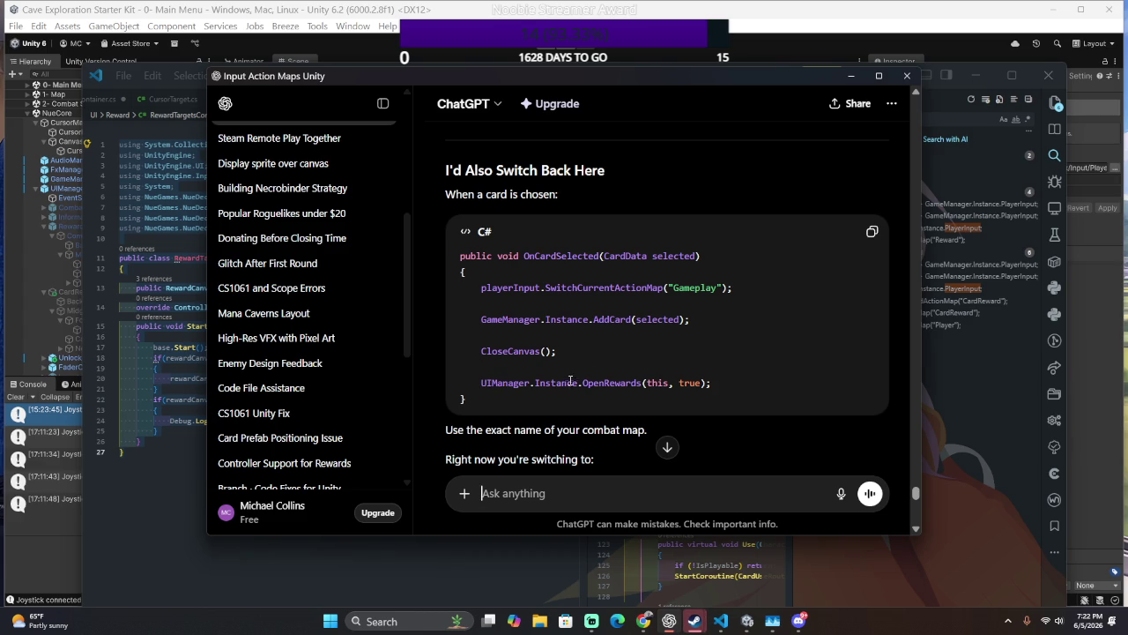
{"action": "scroll", "coordinate": [578, 379], "scroll_direction": "down", "scroll_amount": 5}
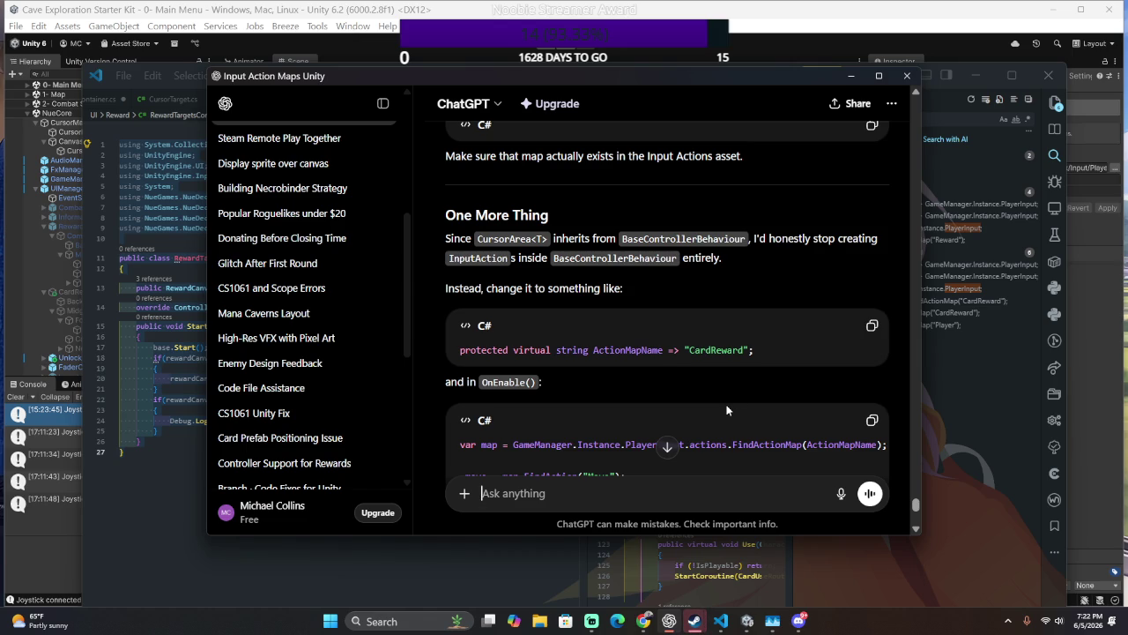
{"action": "scroll", "coordinate": [727, 410], "scroll_direction": "down", "scroll_amount": 1}
{"action": "scroll", "coordinate": [727, 407], "scroll_direction": "down", "scroll_amount": 1}
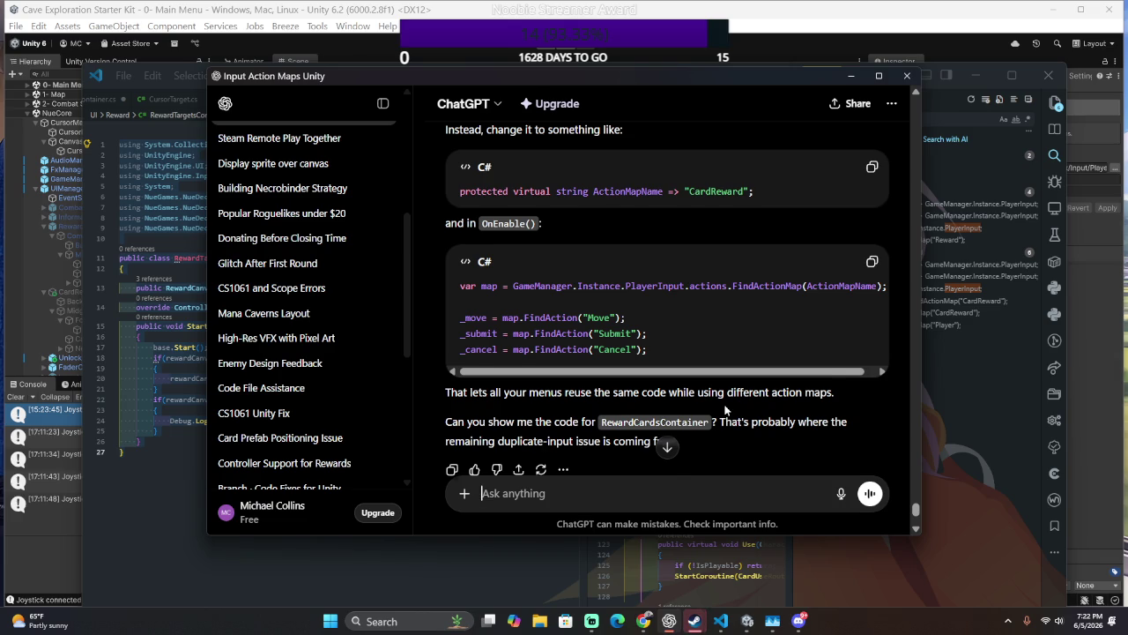
{"action": "scroll", "coordinate": [726, 410], "scroll_direction": "down", "scroll_amount": 1}
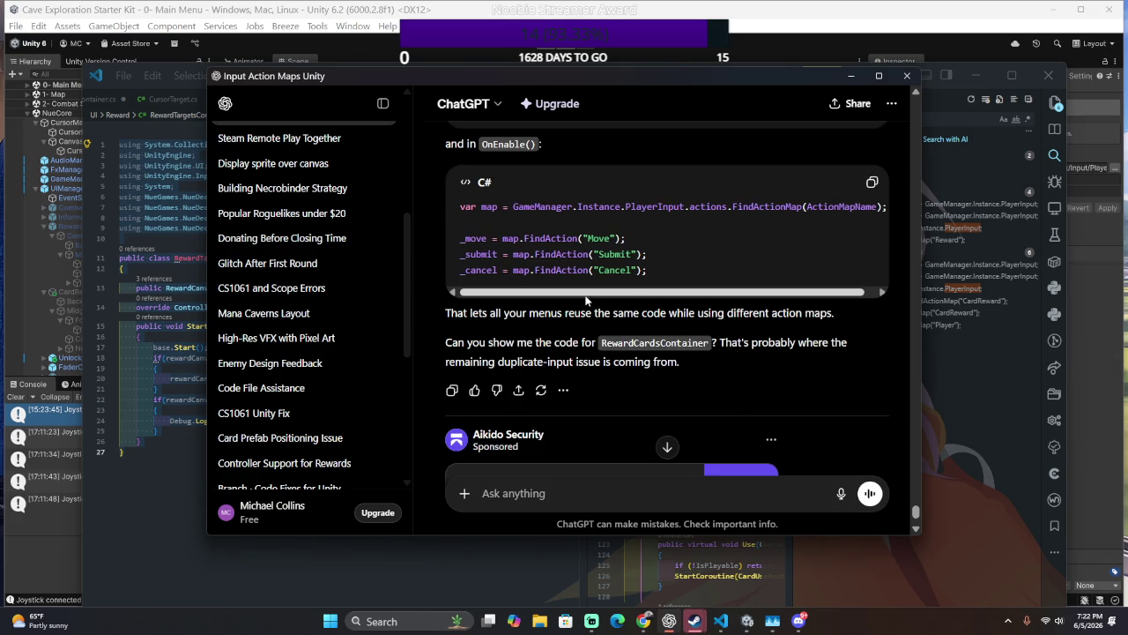
{"action": "scroll", "coordinate": [562, 327], "scroll_direction": "down", "scroll_amount": 2}
{"action": "scroll", "coordinate": [562, 329], "scroll_direction": "up", "scroll_amount": 4}
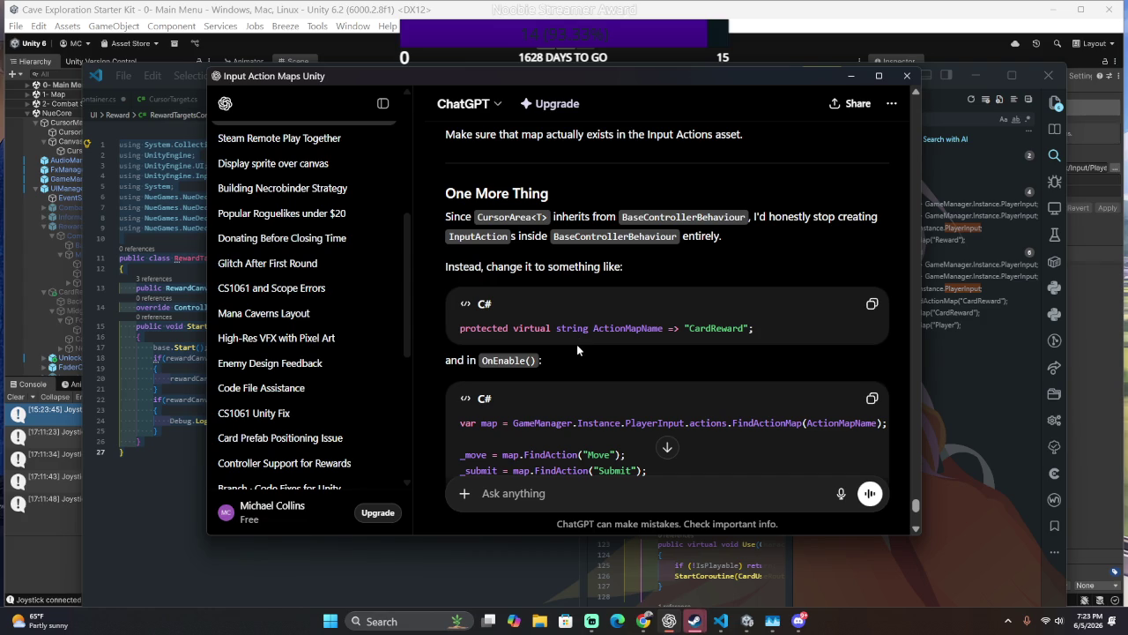
{"action": "scroll", "coordinate": [576, 344], "scroll_direction": "down", "scroll_amount": 4}
{"action": "key", "text": "alt+Tab"}
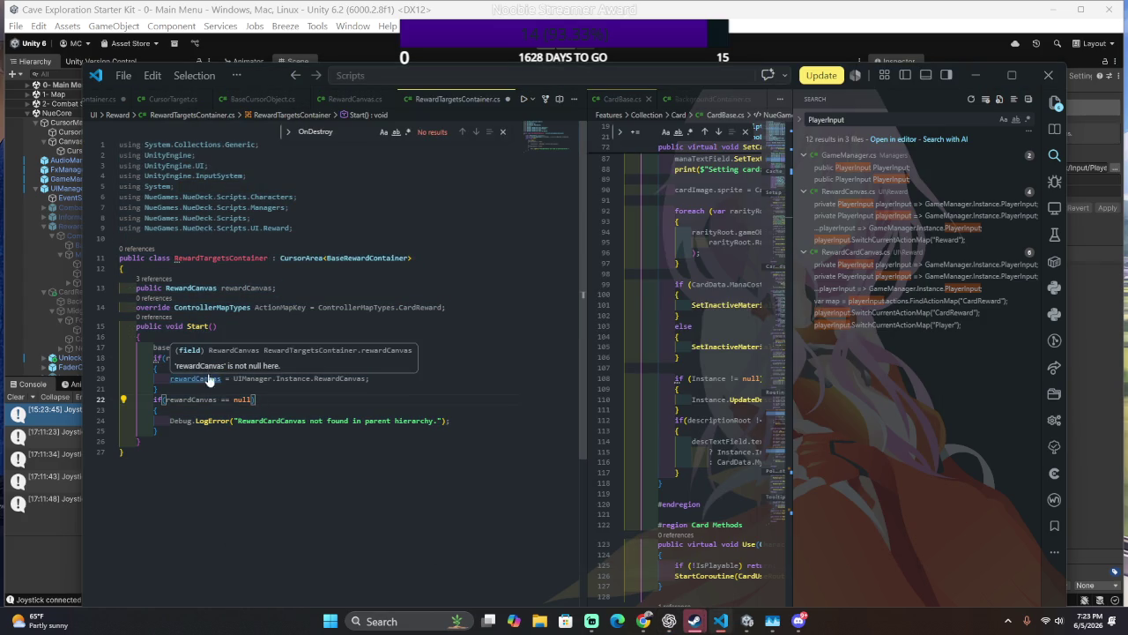
- Open BaseController.cs with quick-open and select all of its code for copying
{"action": "key", "text": "ctrl+p"}
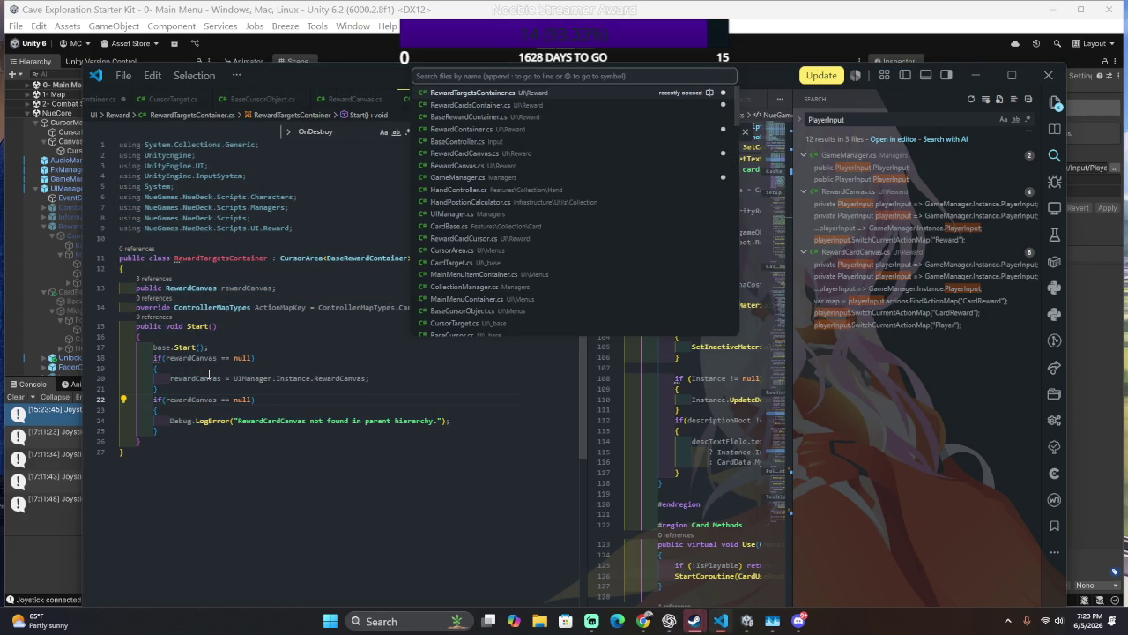
{"action": "type", "text": "BaseControl"}
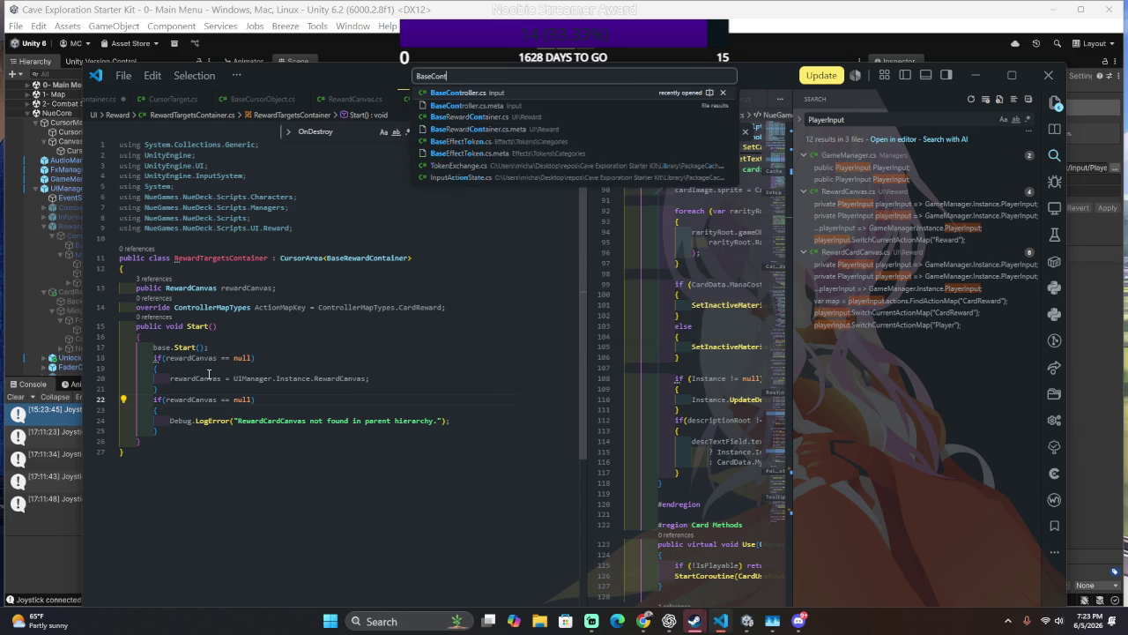
{"action": "key", "text": "Return"}
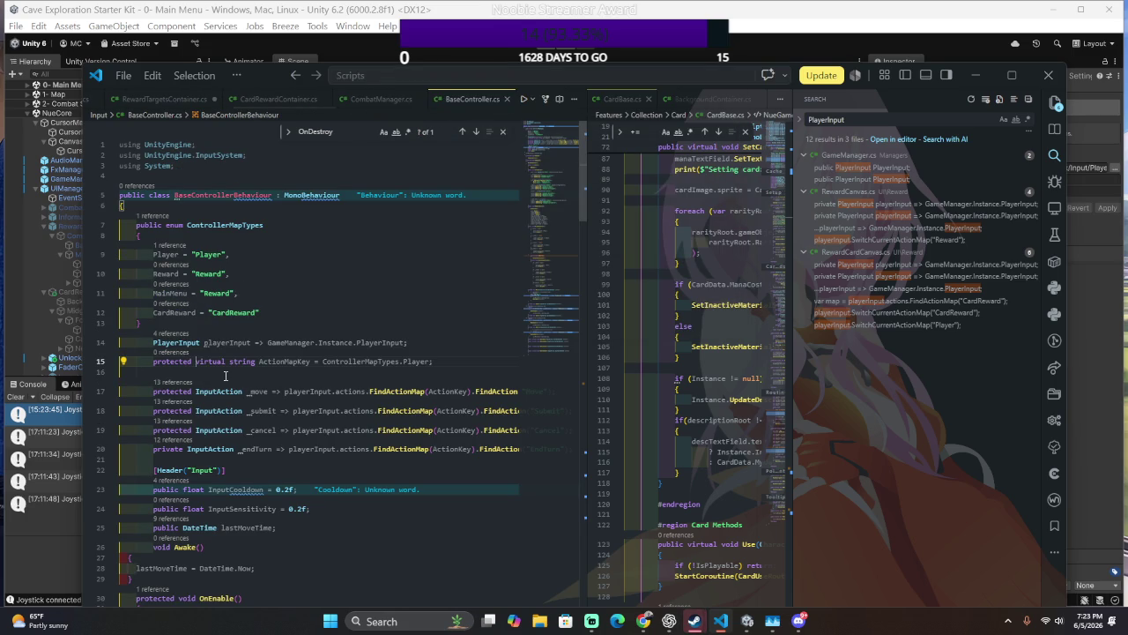
{"action": "key", "text": "ctrl+a"}
{"action": "key", "text": "alt+Tab"}
- Send 'what about this' to ChatGPT with the BaseController code pasted below
{"action": "type", "text": "what ab"}
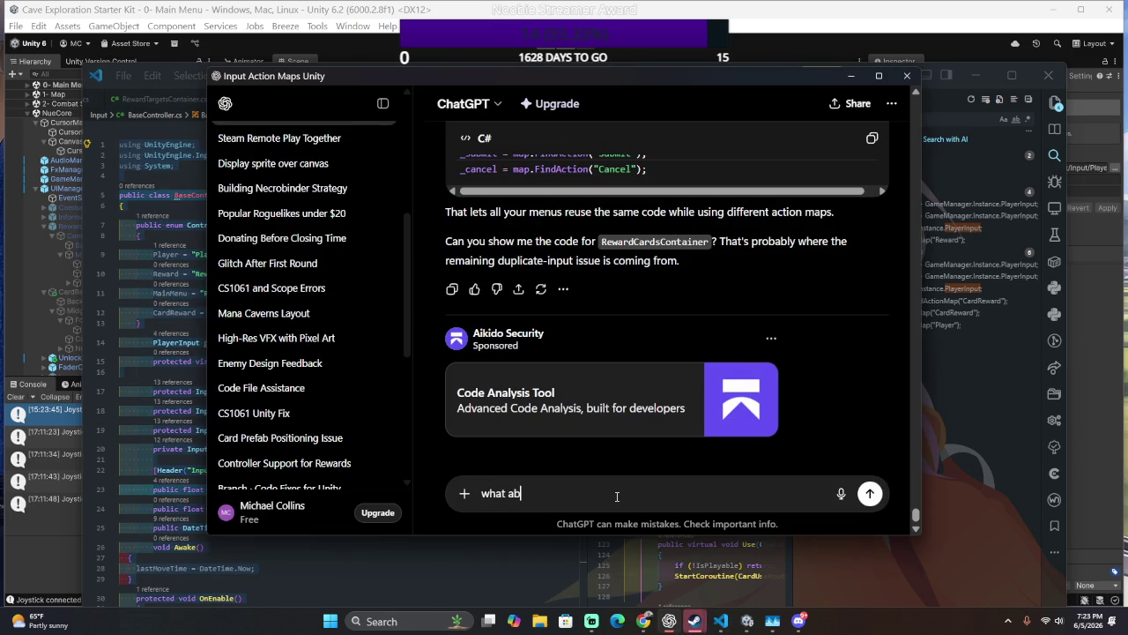
{"action": "type", "text": "out this"}
{"action": "key", "text": "shift+Return"}
{"action": "key", "text": "shift+Return"}
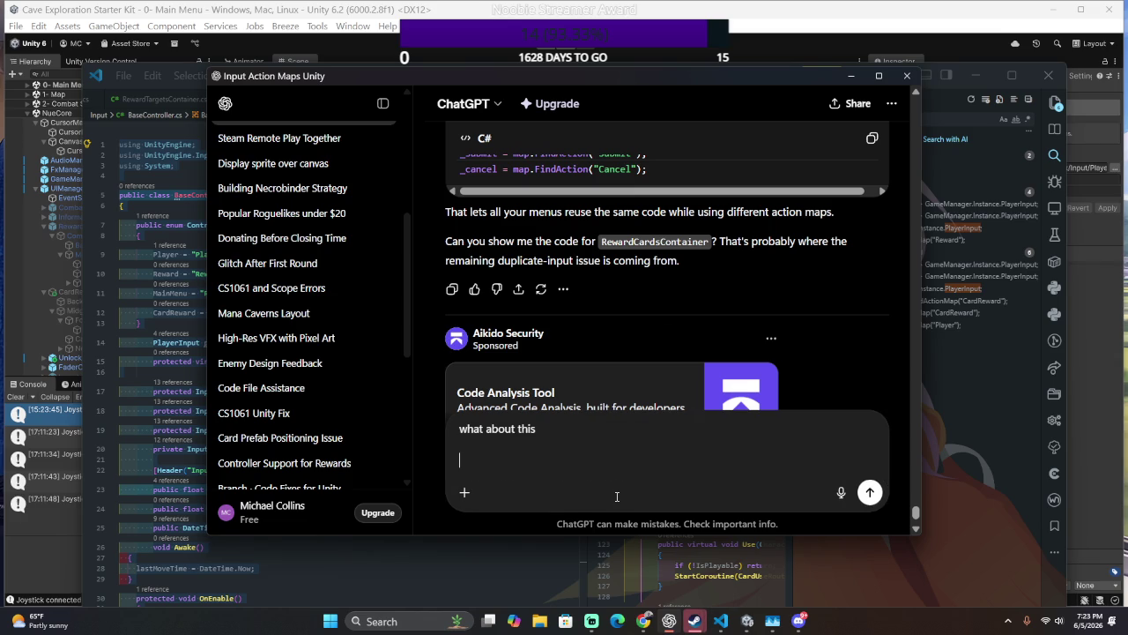
{"action": "key", "text": "ctrl+v"}
{"action": "key", "text": "Return"}
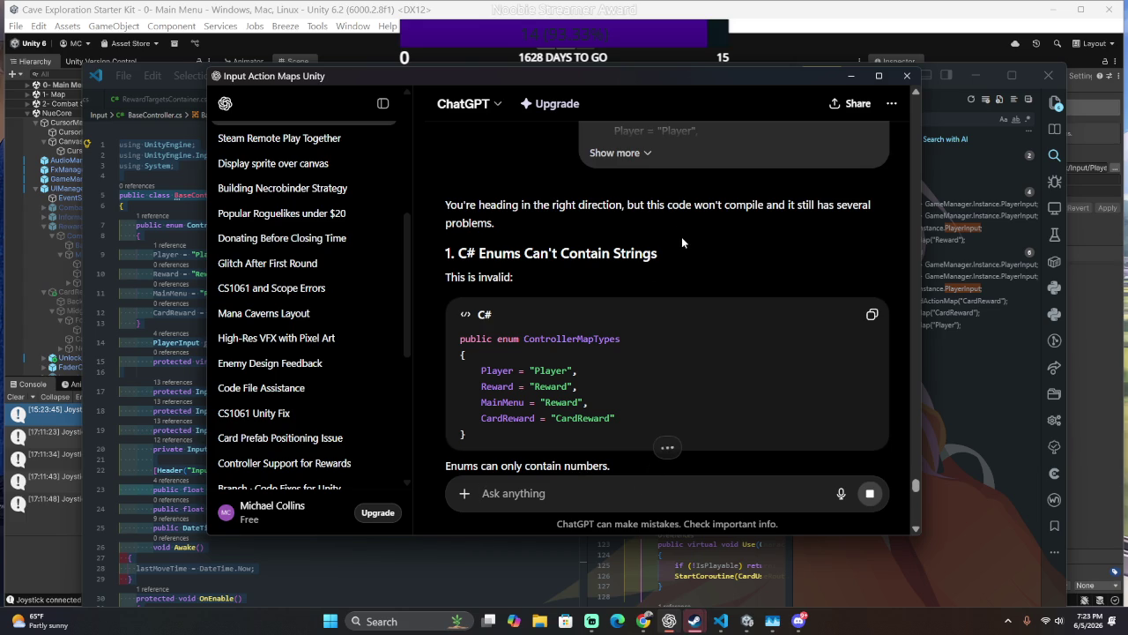
- Read the reply, selecting the suggested ControllerMapTypes enum and ActionMapKey property, and start a follow-up question
{"action": "scroll", "coordinate": [684, 246], "scroll_direction": "down", "scroll_amount": 2}
{"action": "scroll", "coordinate": [685, 251], "scroll_direction": "down", "scroll_amount": 1}
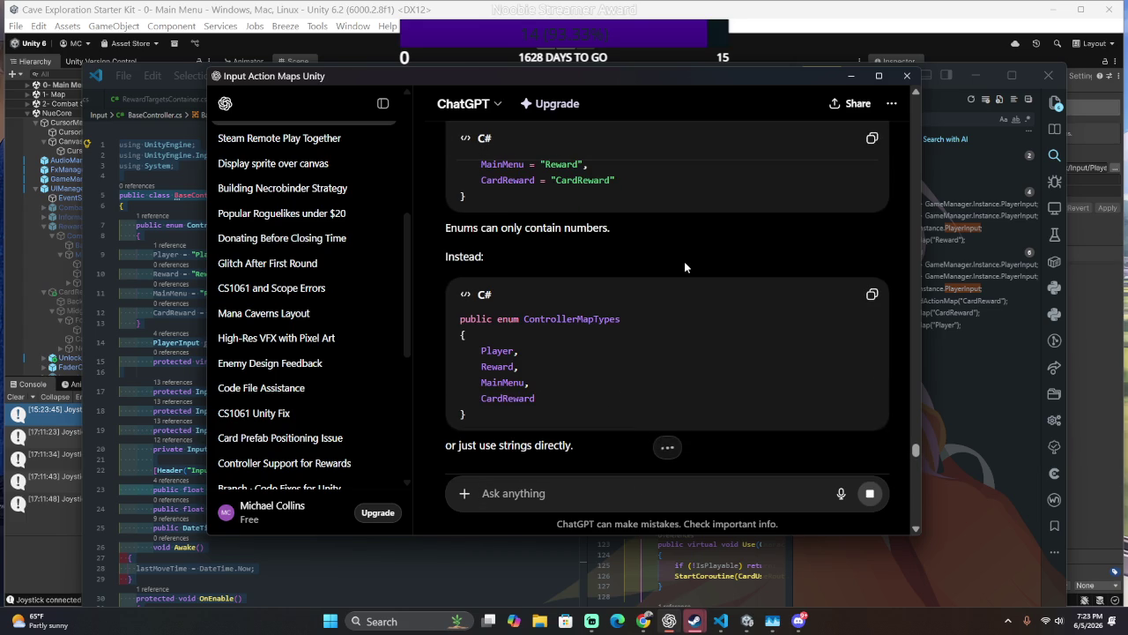
{"action": "scroll", "coordinate": [684, 264], "scroll_direction": "down", "scroll_amount": 2}
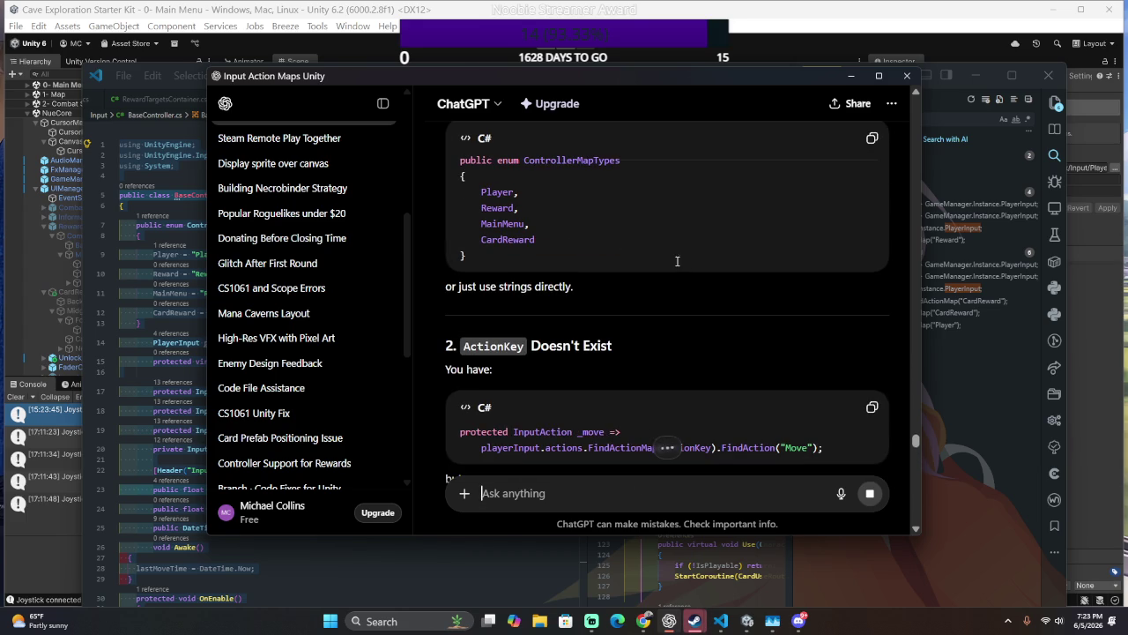
{"action": "left_click_drag", "start_coordinate": [494, 256], "coordinate": [649, 175]}
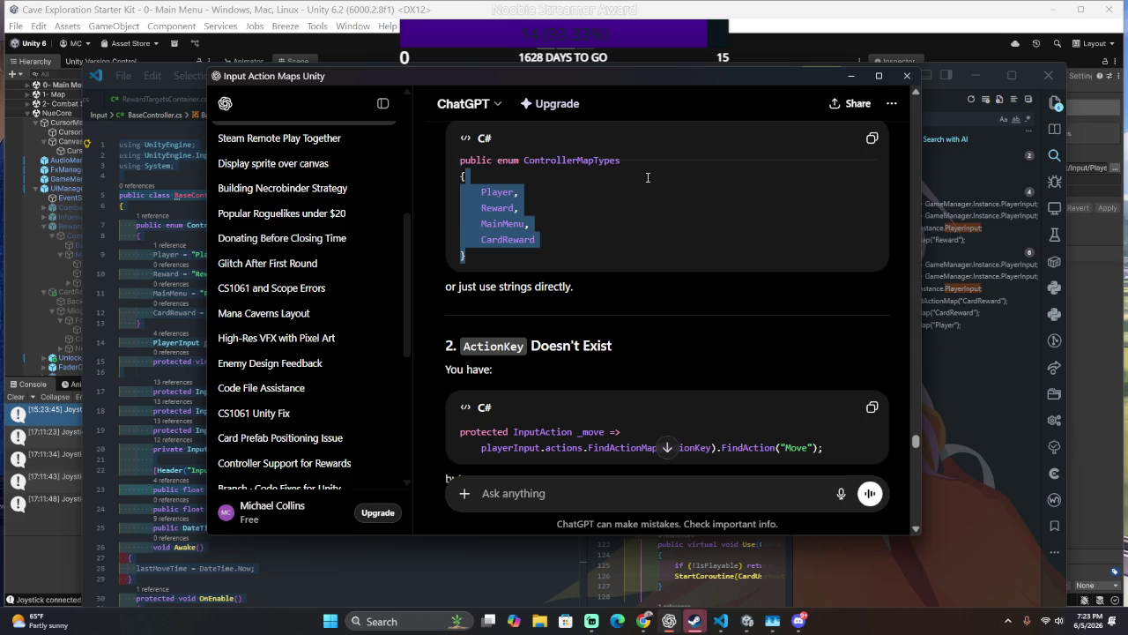
{"action": "scroll", "coordinate": [649, 199], "scroll_direction": "down", "scroll_amount": 1}
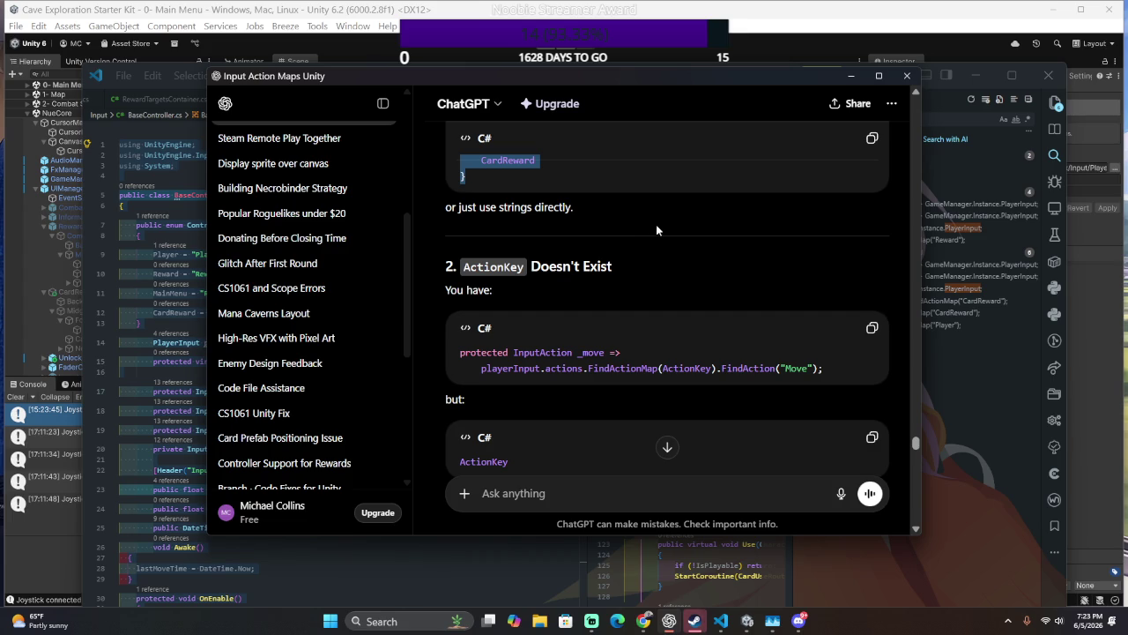
{"action": "scroll", "coordinate": [668, 234], "scroll_direction": "down", "scroll_amount": 5}
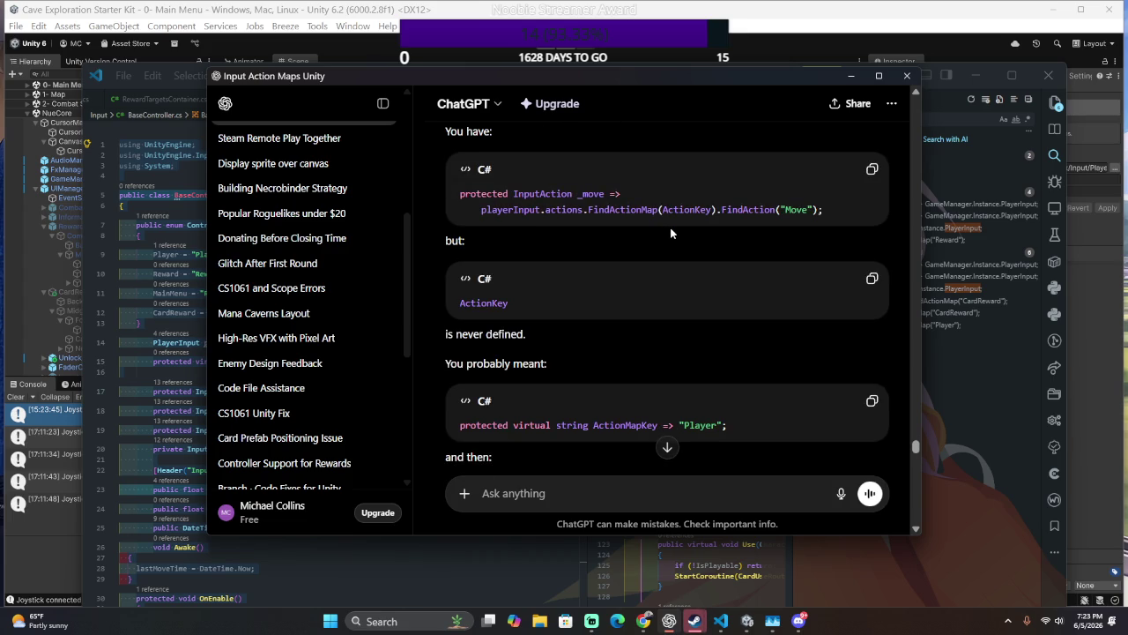
{"action": "scroll", "coordinate": [670, 233], "scroll_direction": "down", "scroll_amount": 2}
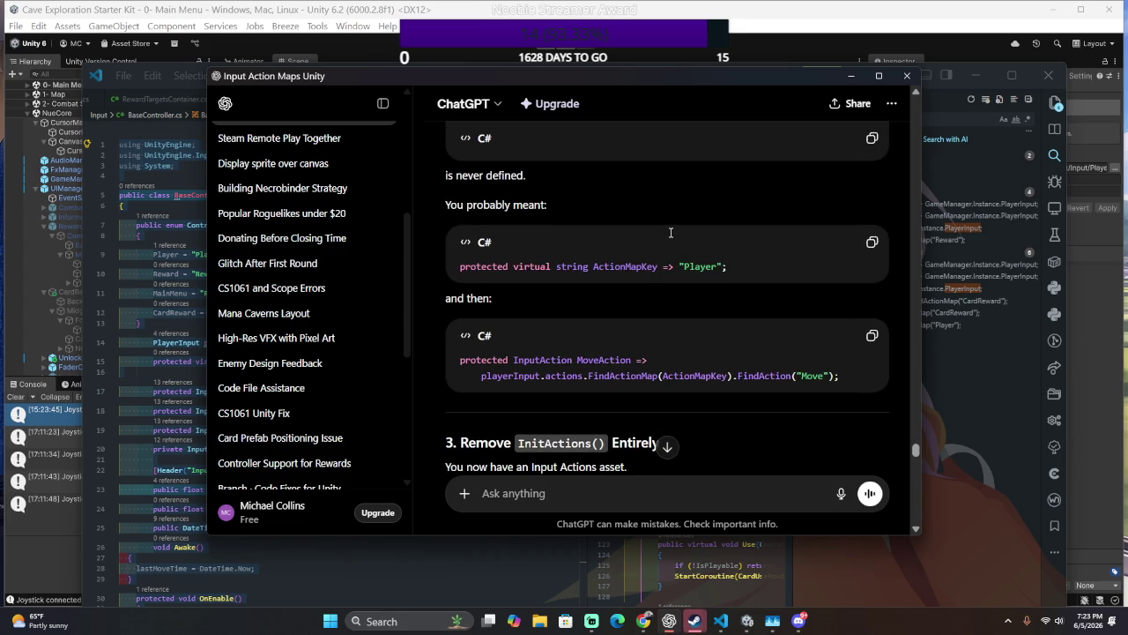
{"action": "triple_click", "coordinate": [477, 266]}
{"action": "scroll", "coordinate": [478, 273], "scroll_direction": "down", "scroll_amount": 5}
{"action": "scroll", "coordinate": [481, 280], "scroll_direction": "up", "scroll_amount": 5}
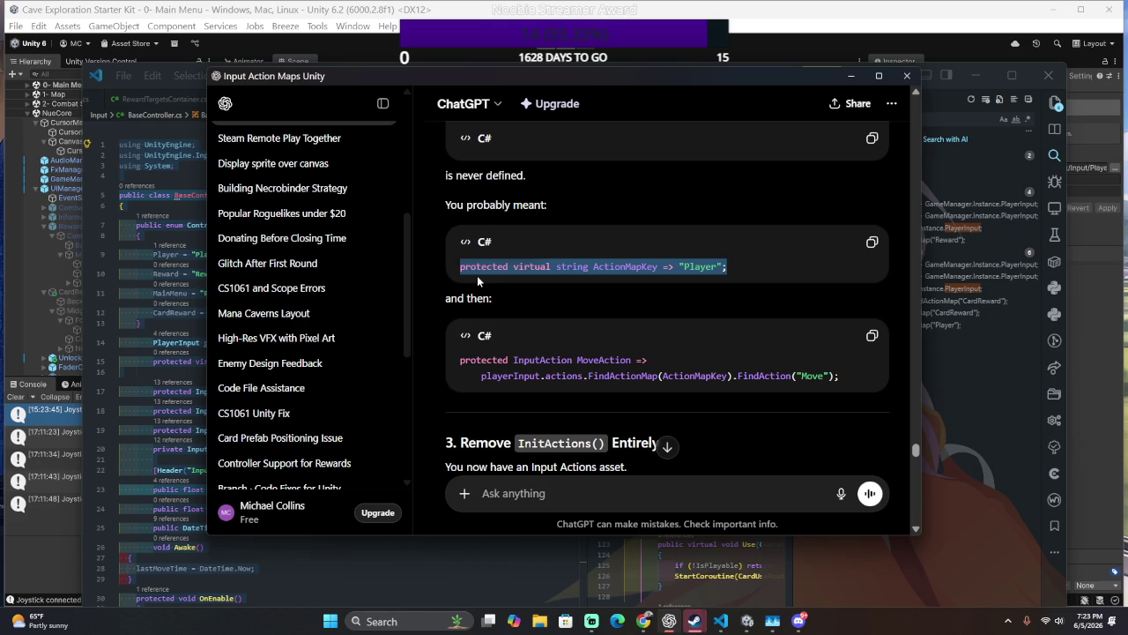
{"action": "scroll", "coordinate": [478, 280], "scroll_direction": "down", "scroll_amount": 5}
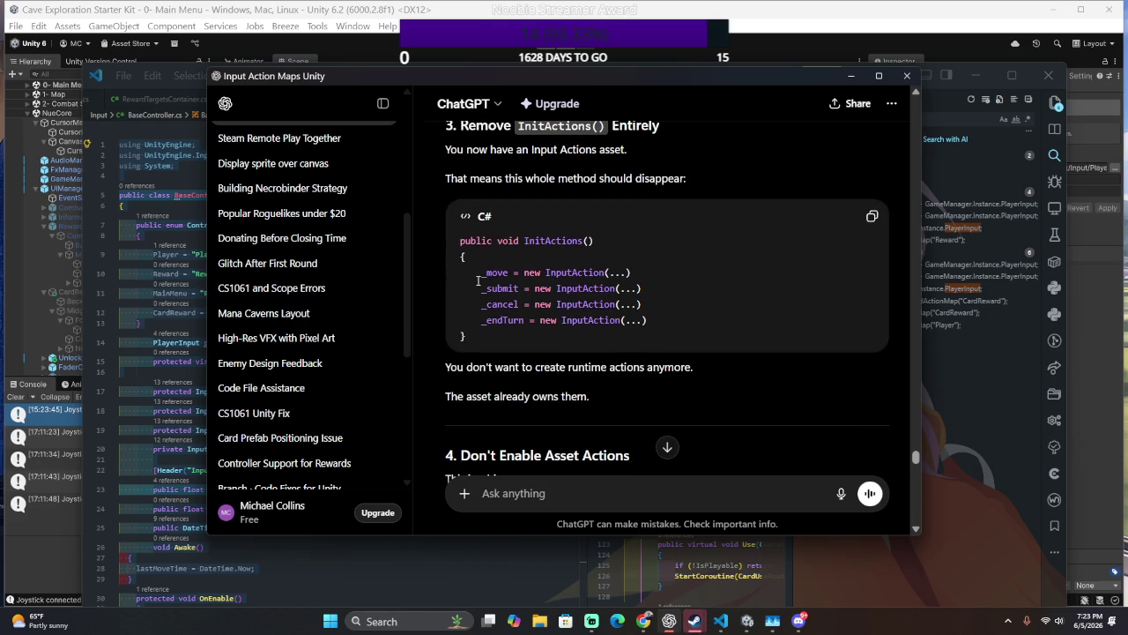
{"action": "scroll", "coordinate": [490, 335], "scroll_direction": "down", "scroll_amount": 10}
{"action": "scroll", "coordinate": [507, 405], "scroll_direction": "up", "scroll_amount": 5}
{"action": "scroll", "coordinate": [526, 476], "scroll_direction": "down", "scroll_amount": 10}
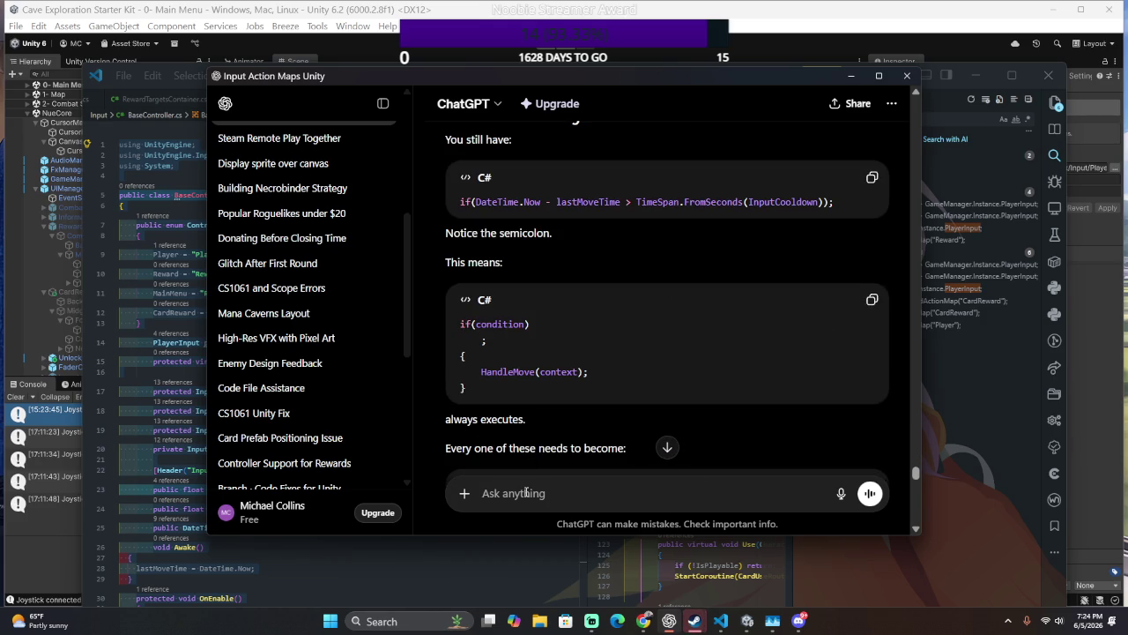
{"action": "type", "text": "soi re"}
{"action": "type", "text": "ference the "}
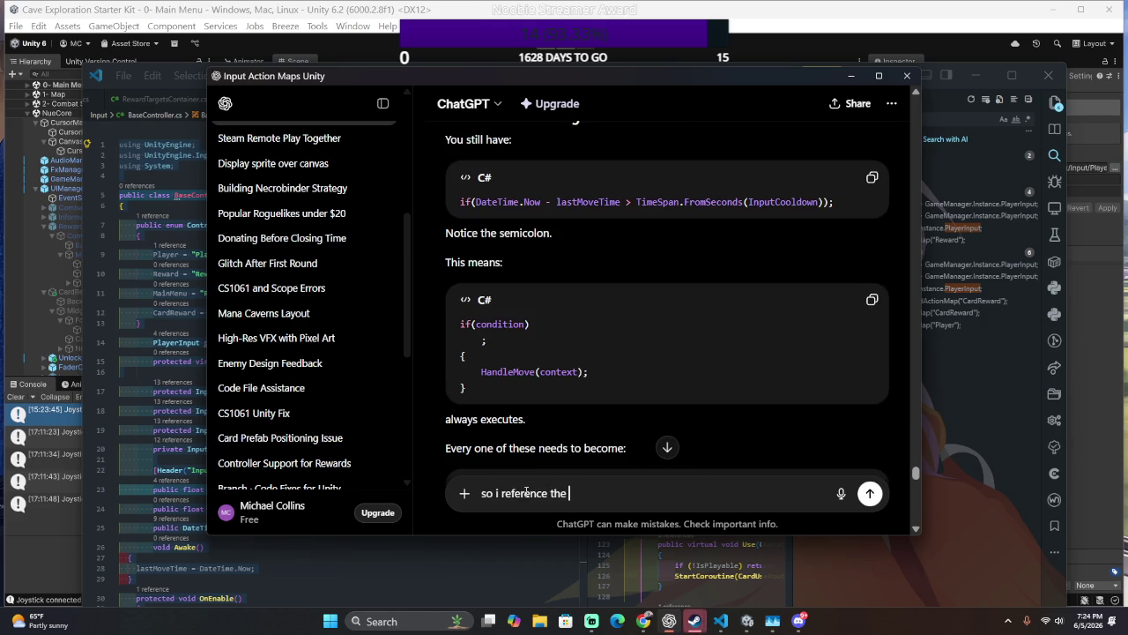
{"action": "type", "text": "tion"}
{"action": "type", "text": " key in"}
{"action": "type", "text": "aces t"}
{"action": "type", "text": "like t"}
- Paste RewardTargetsContainer's full code under the follow-up question about referencing the action key, and send it
{"action": "key", "text": "shift+Return"}
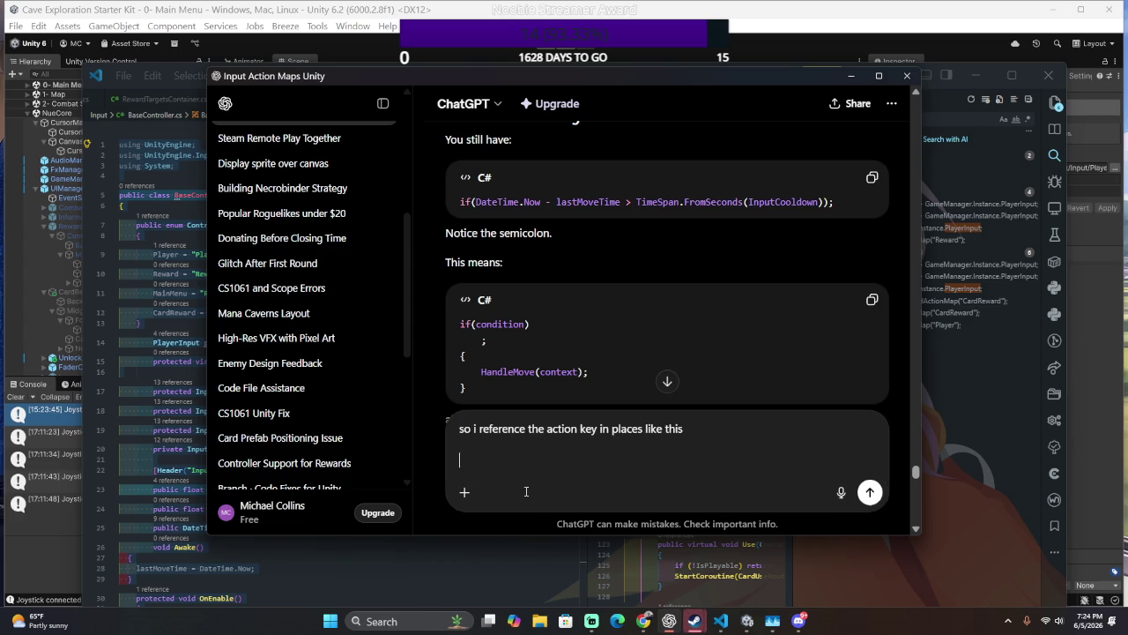
{"action": "key", "text": "alt+Tab"}
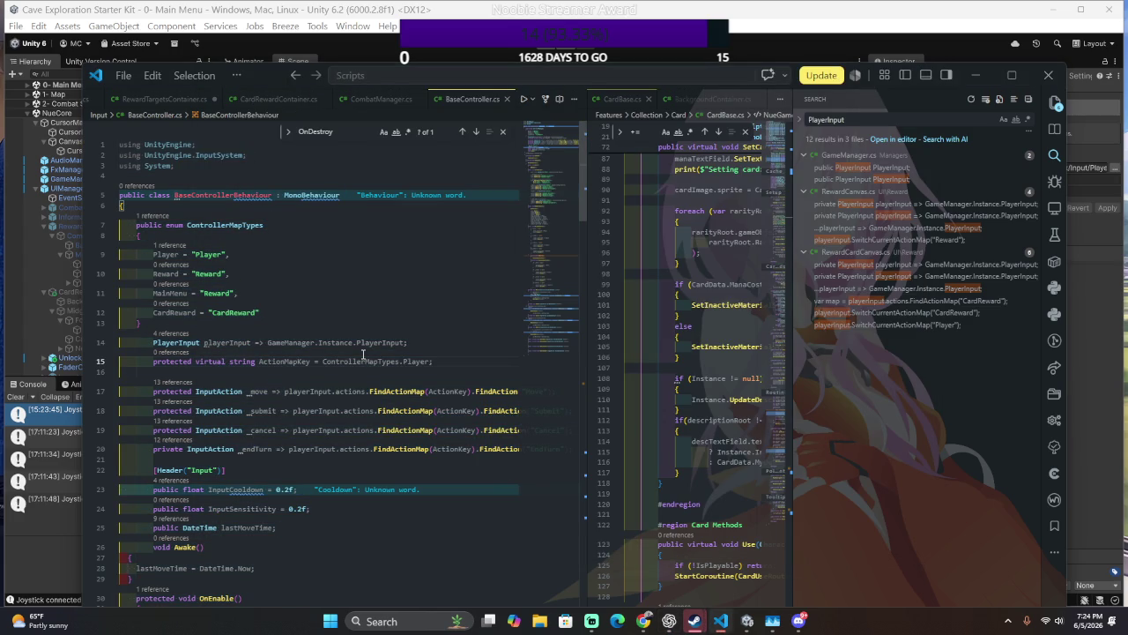
{"action": "left_click", "coordinate": [342, 388]}
{"action": "key", "text": "ctrl+Tab"}
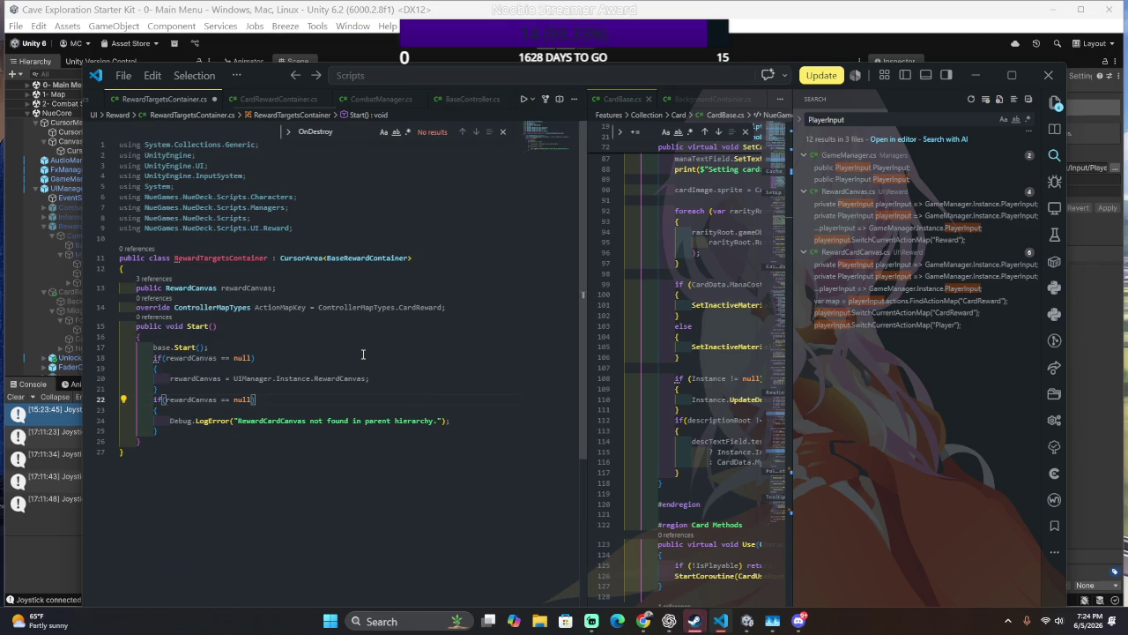
{"action": "key", "text": "ctrl+a"}
{"action": "key", "text": "alt+Tab"}
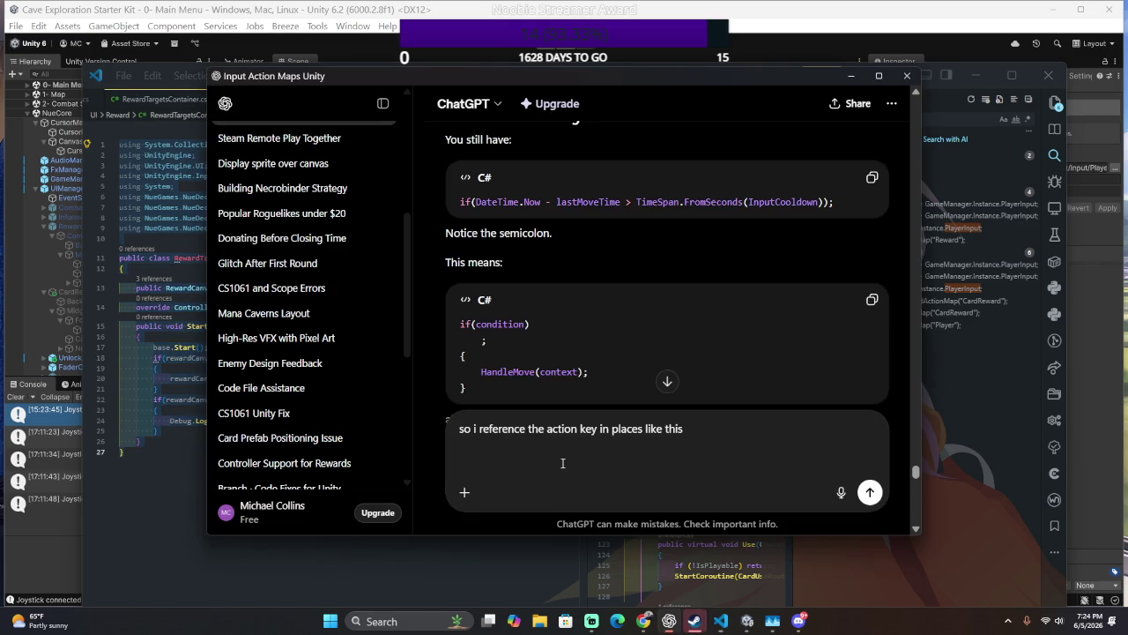
{"action": "key", "text": "ctrl+v"}
{"action": "key", "text": "Return"}
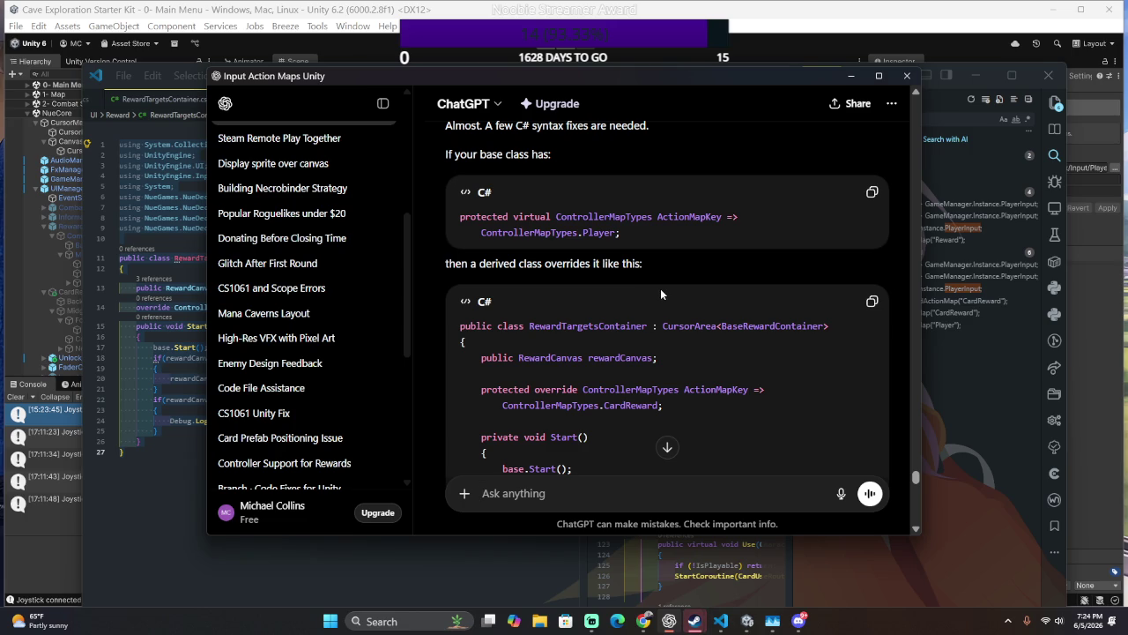
{"action": "scroll", "coordinate": [661, 289], "scroll_direction": "down", "scroll_amount": 6}
{"action": "scroll", "coordinate": [662, 291], "scroll_direction": "up", "scroll_amount": 2}
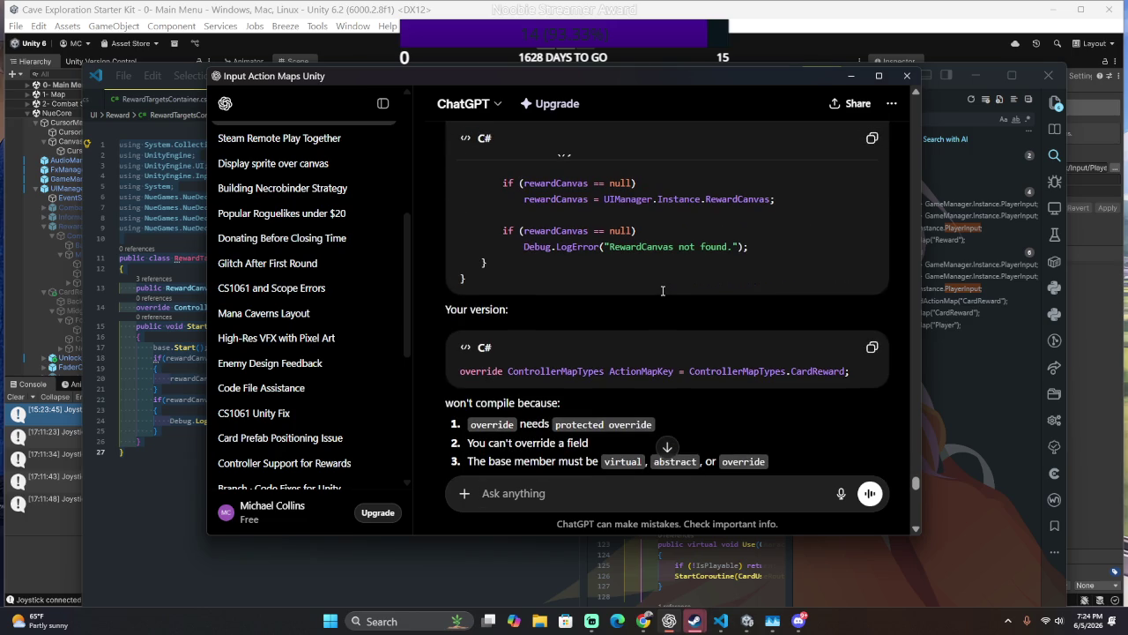
{"action": "scroll", "coordinate": [662, 291], "scroll_direction": "down", "scroll_amount": 1}
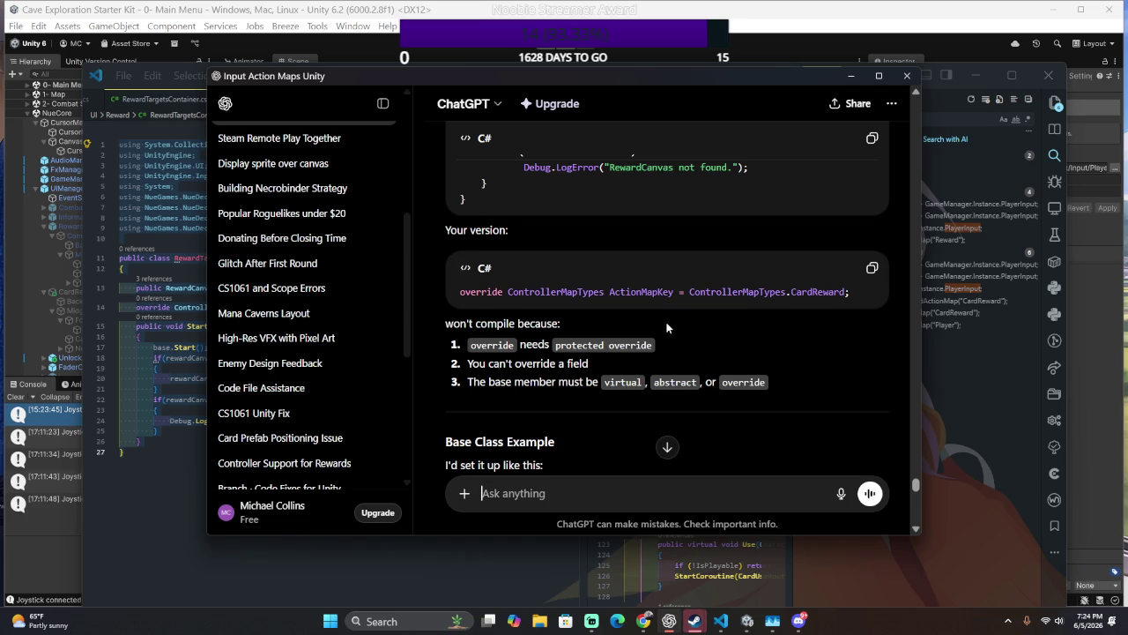
{"action": "scroll", "coordinate": [659, 336], "scroll_direction": "down", "scroll_amount": 2}
{"action": "scroll", "coordinate": [653, 335], "scroll_direction": "down", "scroll_amount": 2}
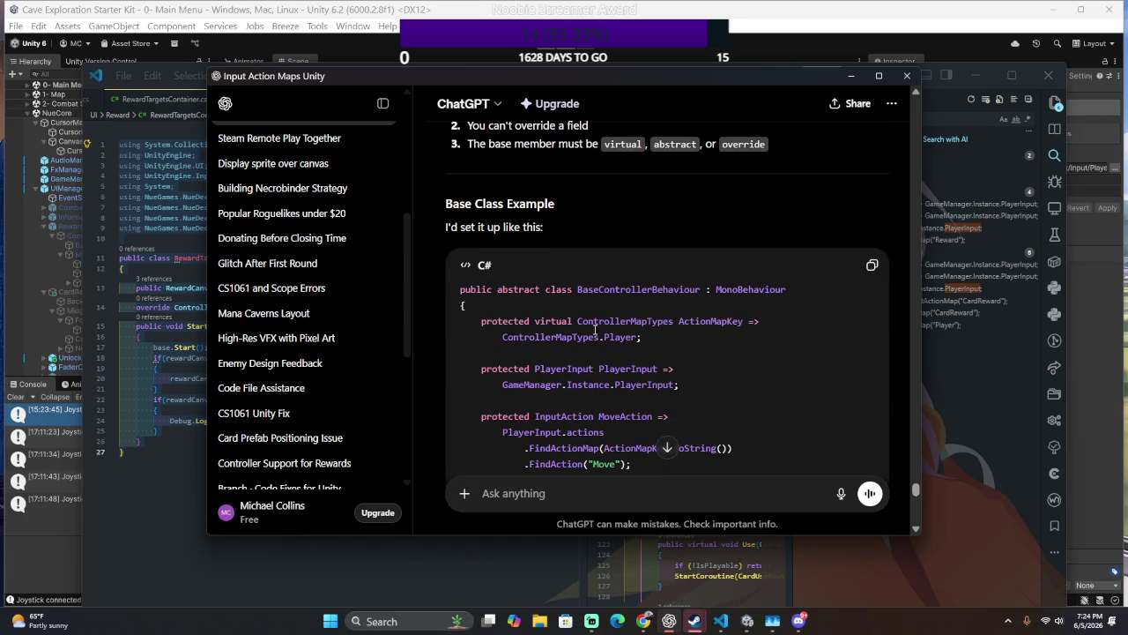
{"action": "scroll", "coordinate": [705, 338], "scroll_direction": "down", "scroll_amount": 3}
{"action": "scroll", "coordinate": [705, 338], "scroll_direction": "down", "scroll_amount": 1}
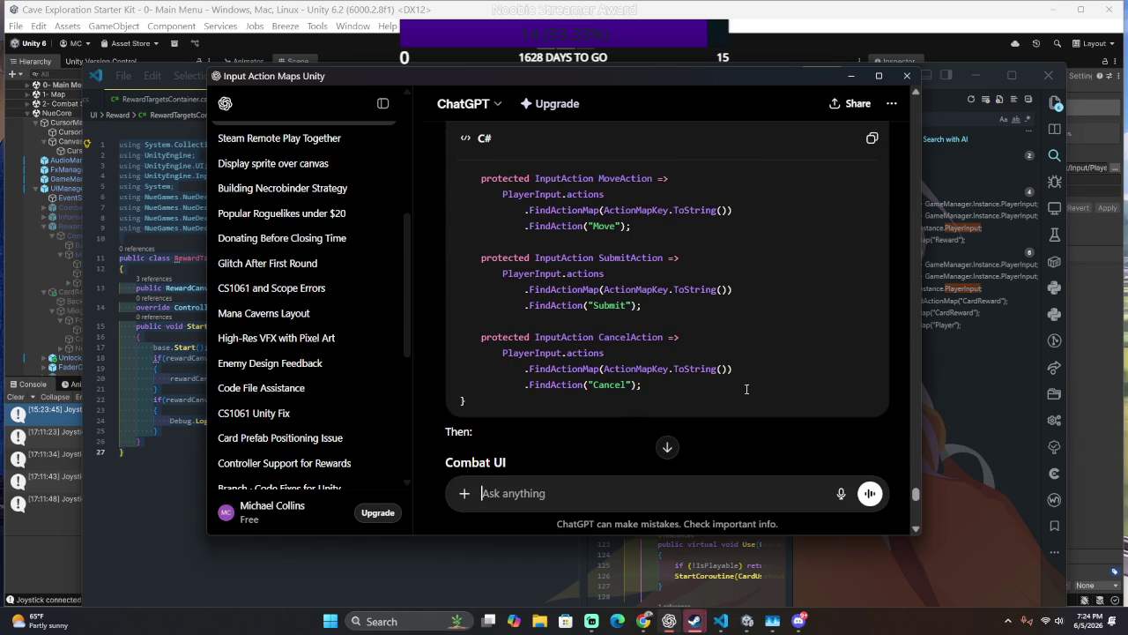
{"action": "scroll", "coordinate": [747, 389], "scroll_direction": "down", "scroll_amount": 3}
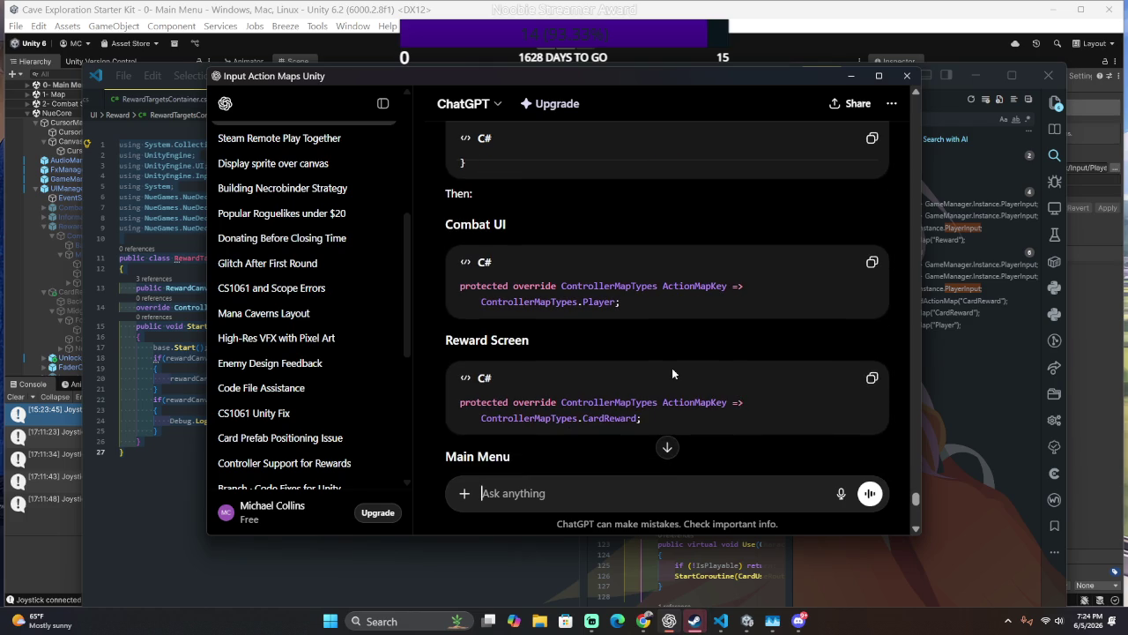
{"action": "scroll", "coordinate": [673, 368], "scroll_direction": "down", "scroll_amount": 3}
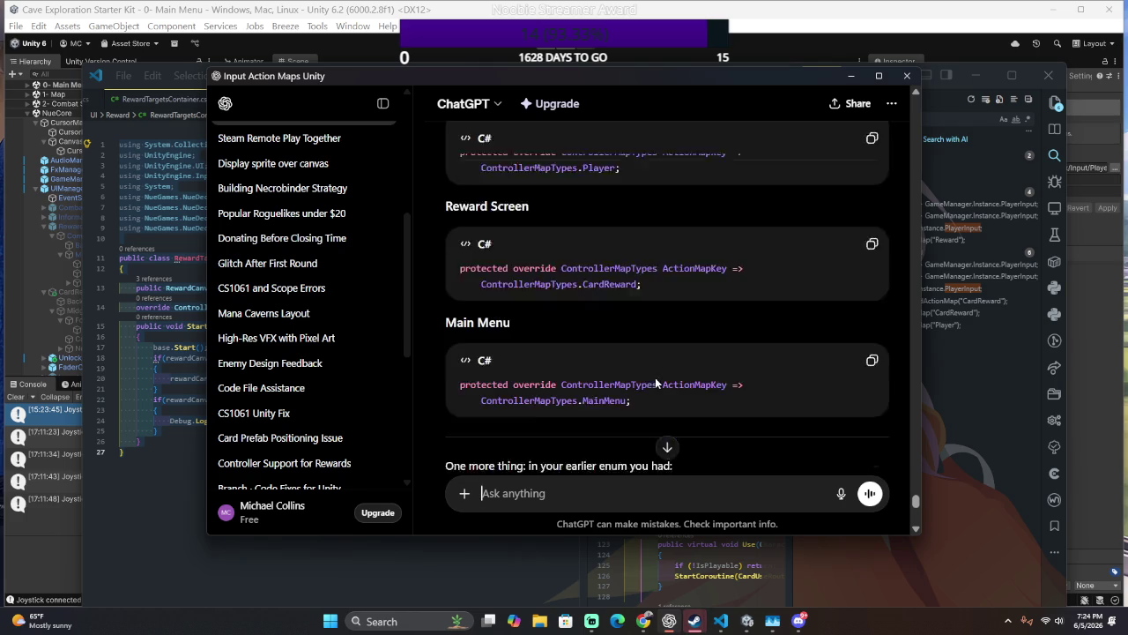
{"action": "scroll", "coordinate": [654, 377], "scroll_direction": "up", "scroll_amount": 3}
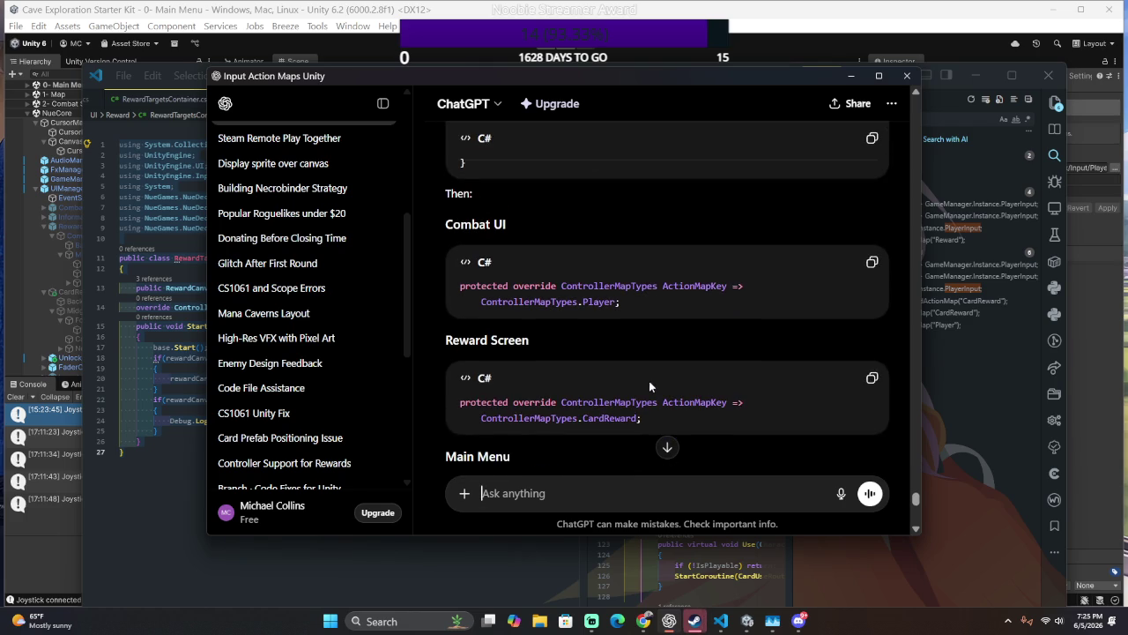
{"action": "scroll", "coordinate": [649, 381], "scroll_direction": "down", "scroll_amount": 2}
{"action": "scroll", "coordinate": [665, 383], "scroll_direction": "down", "scroll_amount": 1}
{"action": "scroll", "coordinate": [670, 386], "scroll_direction": "down", "scroll_amount": 2}
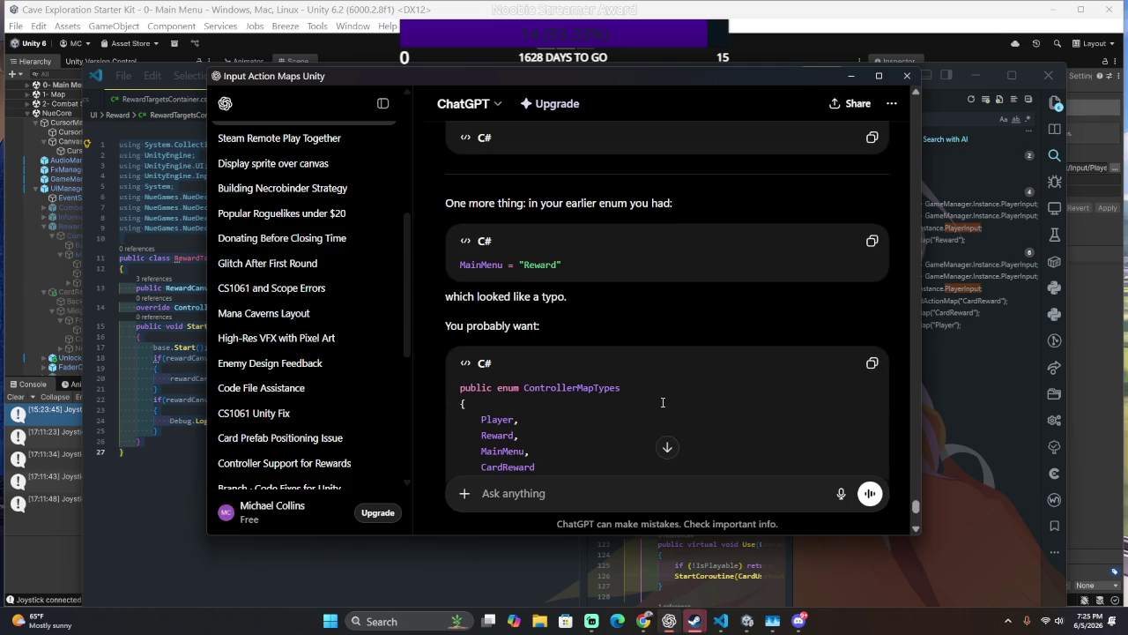
{"action": "scroll", "coordinate": [663, 402], "scroll_direction": "down", "scroll_amount": 1}
{"action": "scroll", "coordinate": [663, 402], "scroll_direction": "up", "scroll_amount": 1}
{"action": "scroll", "coordinate": [663, 402], "scroll_direction": "down", "scroll_amount": 3}
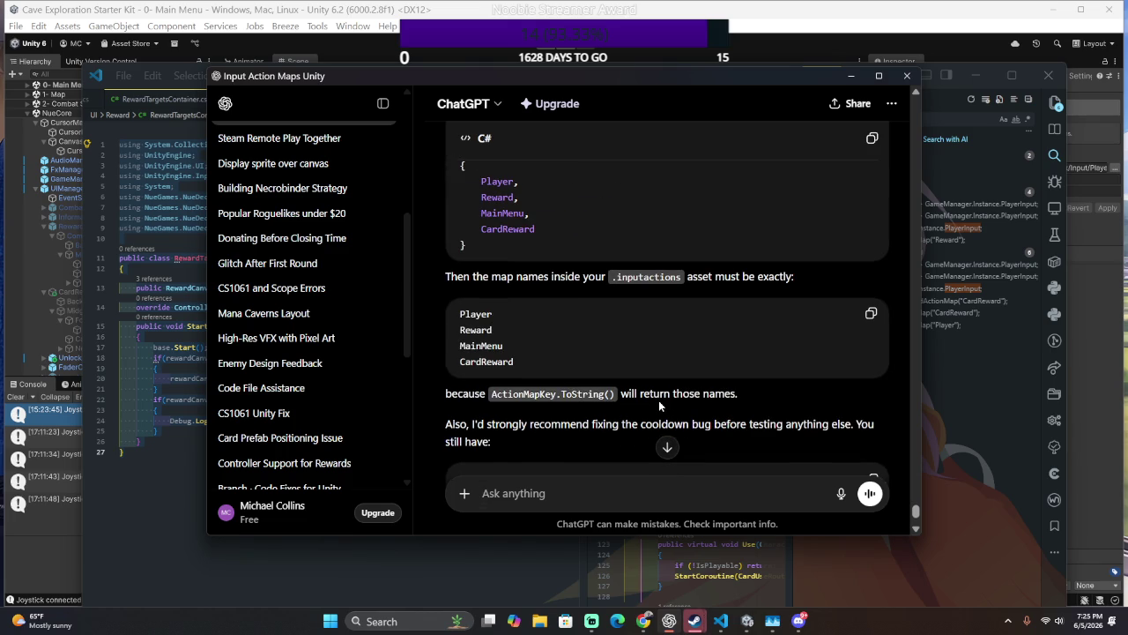
{"action": "scroll", "coordinate": [660, 406], "scroll_direction": "down", "scroll_amount": 2}
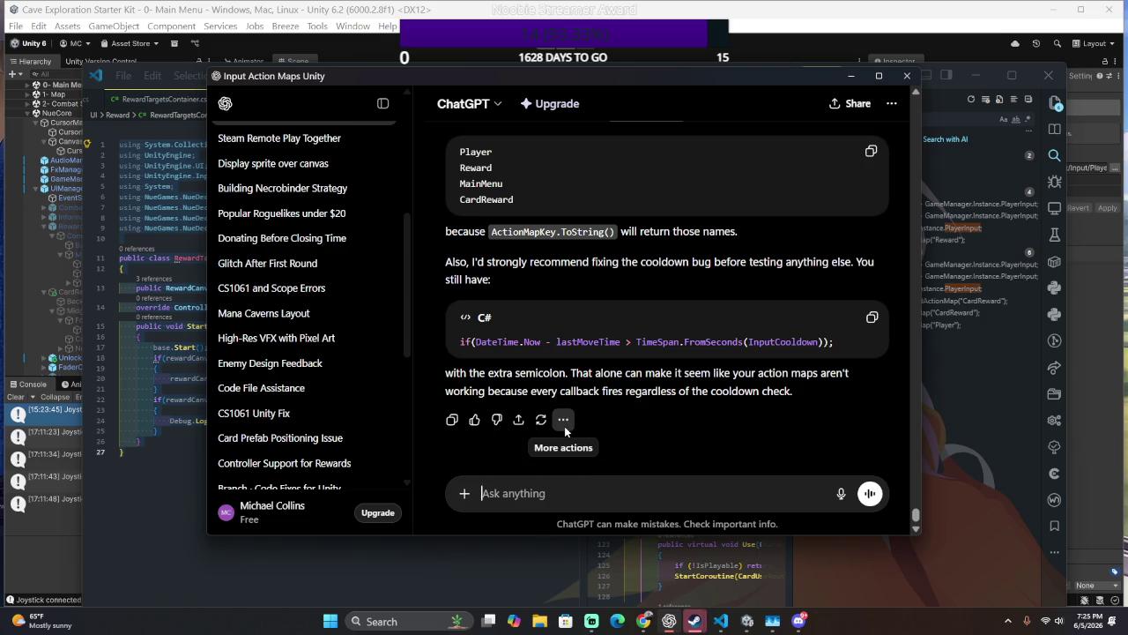
- Search the project for the cooldown if-line copied from ChatGPT and open the BaseController.cs match
{"action": "left_click_drag", "start_coordinate": [461, 341], "coordinate": [852, 341]}
{"action": "key", "text": "ctrl+c"}
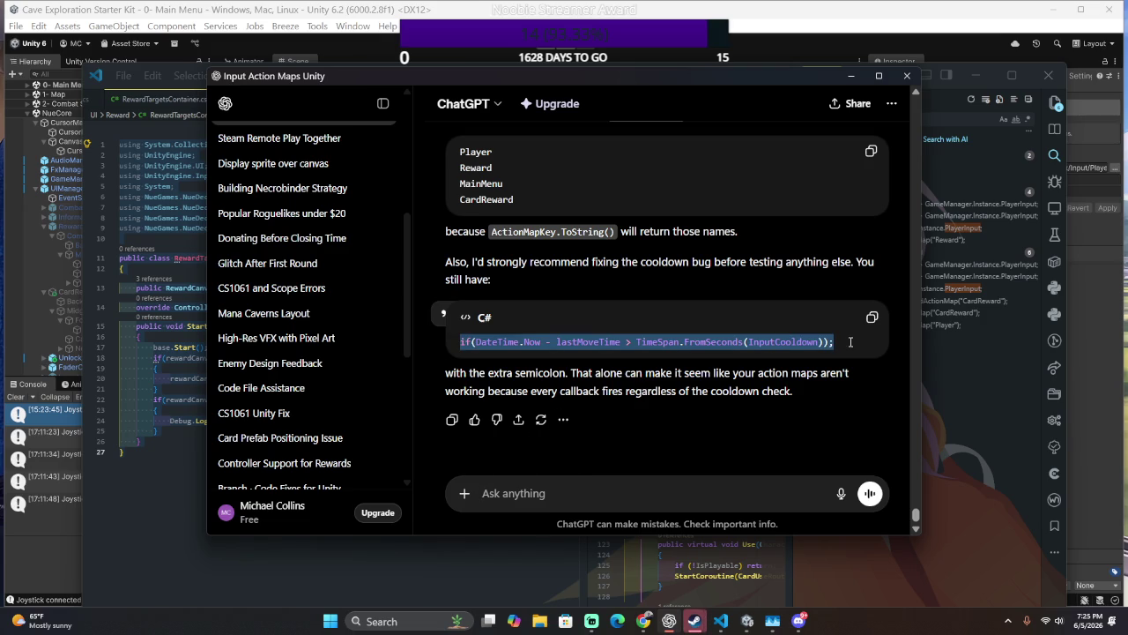
{"action": "left_click", "coordinate": [958, 181]}
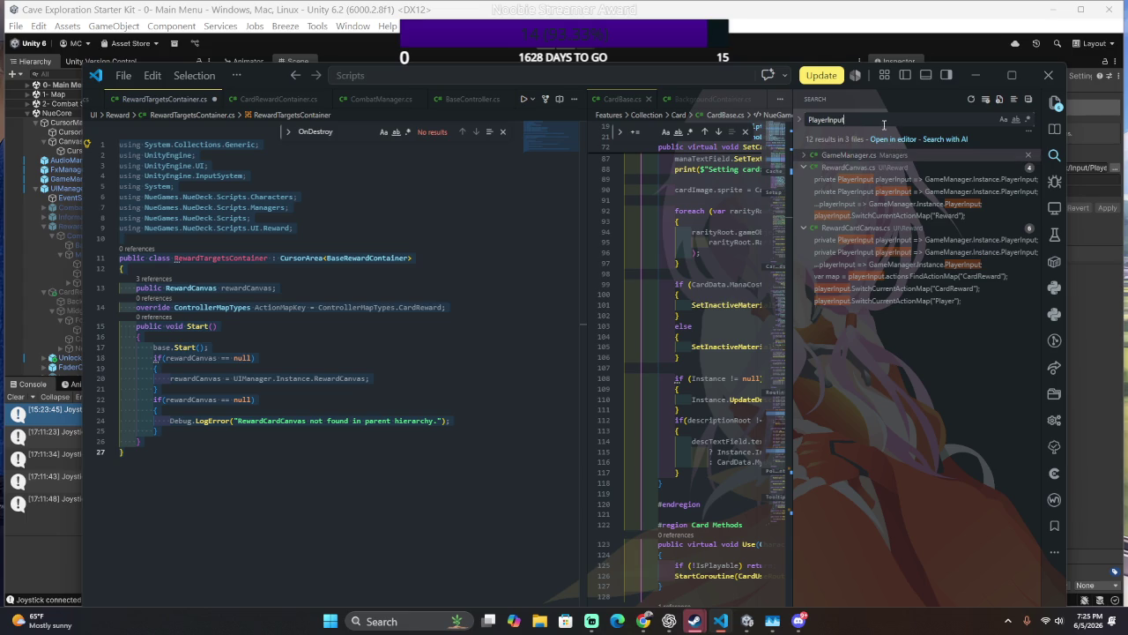
{"action": "key", "text": "ctrl+a"}
{"action": "key", "text": "ctrl+v"}
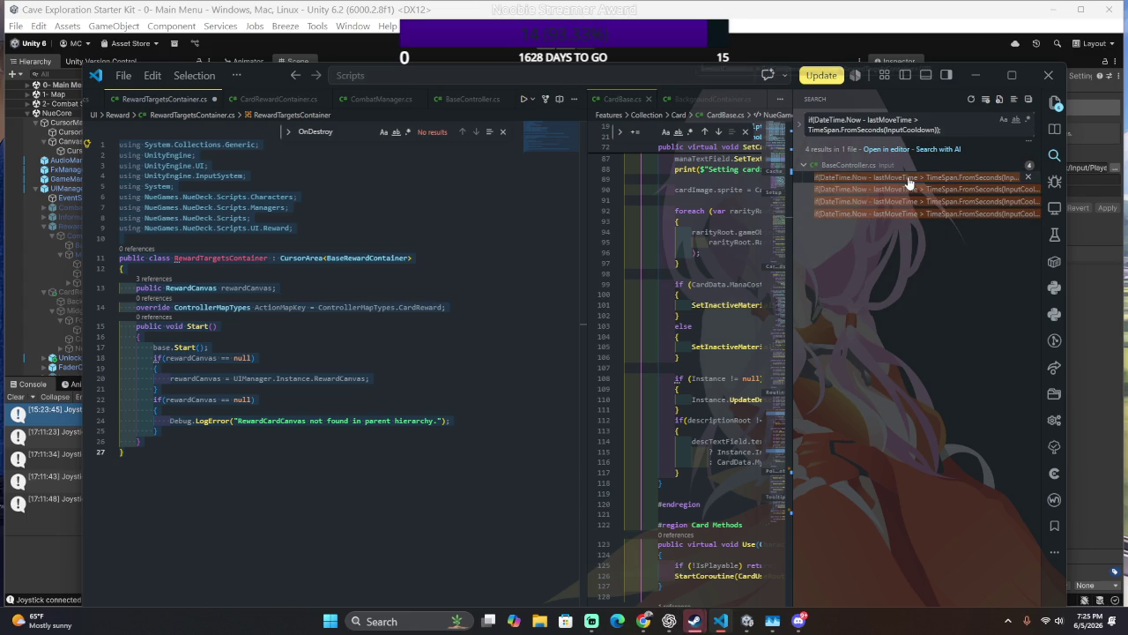
{"action": "left_click", "coordinate": [908, 181]}
- Delete the stray semicolons after the cooldown if-checks on lines 149, 160, 170 and 180
{"action": "left_click", "coordinate": [484, 398]}
{"action": "key", "text": "BackSpace"}
{"action": "left_click", "coordinate": [497, 520]}
{"action": "key", "text": "BackSpace"}
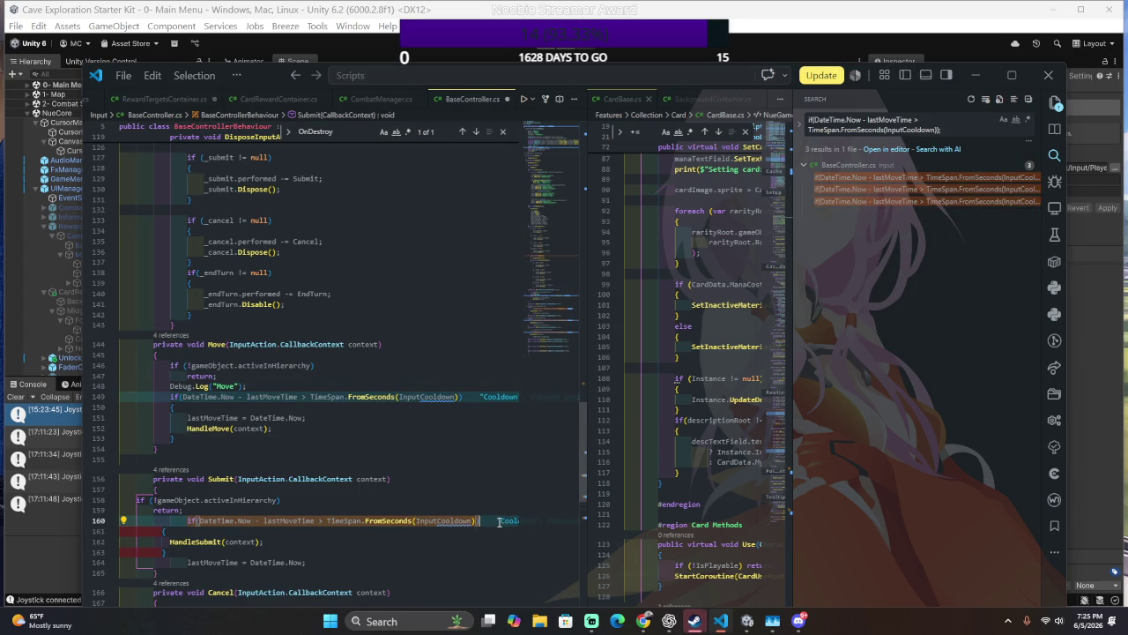
{"action": "scroll", "coordinate": [495, 522], "scroll_direction": "down", "scroll_amount": 2}
{"action": "scroll", "coordinate": [495, 522], "scroll_direction": "down", "scroll_amount": 2}
{"action": "left_click", "coordinate": [502, 476]}
{"action": "key", "text": "BackSpace"}
{"action": "scroll", "coordinate": [503, 479], "scroll_direction": "down", "scroll_amount": 3}
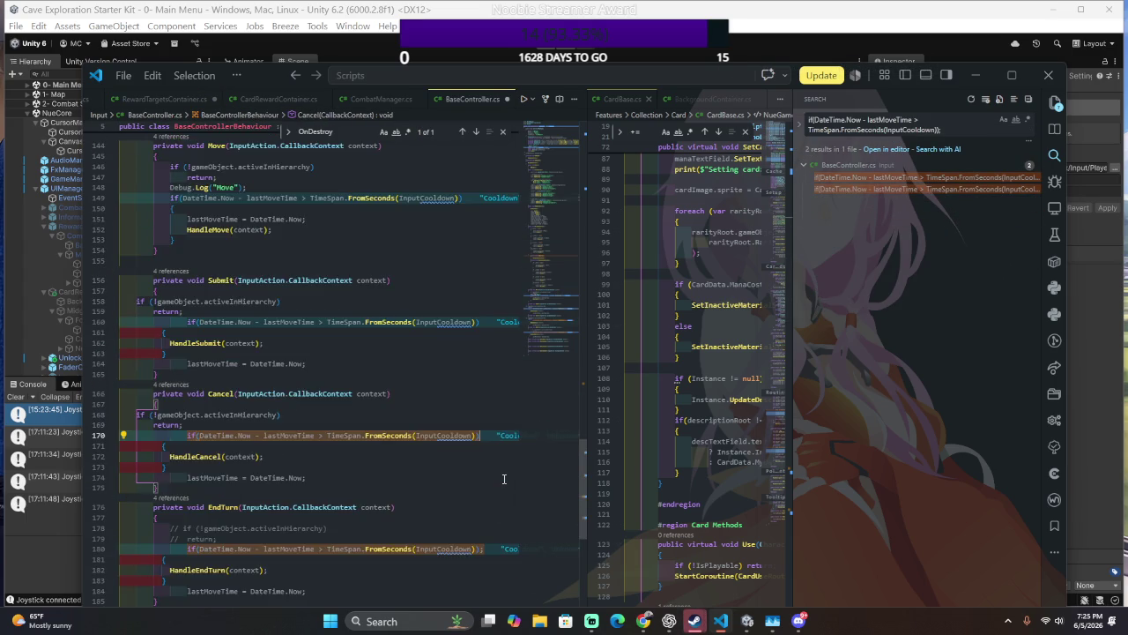
{"action": "left_click", "coordinate": [498, 470]}
{"action": "key", "text": "BackSpace"}
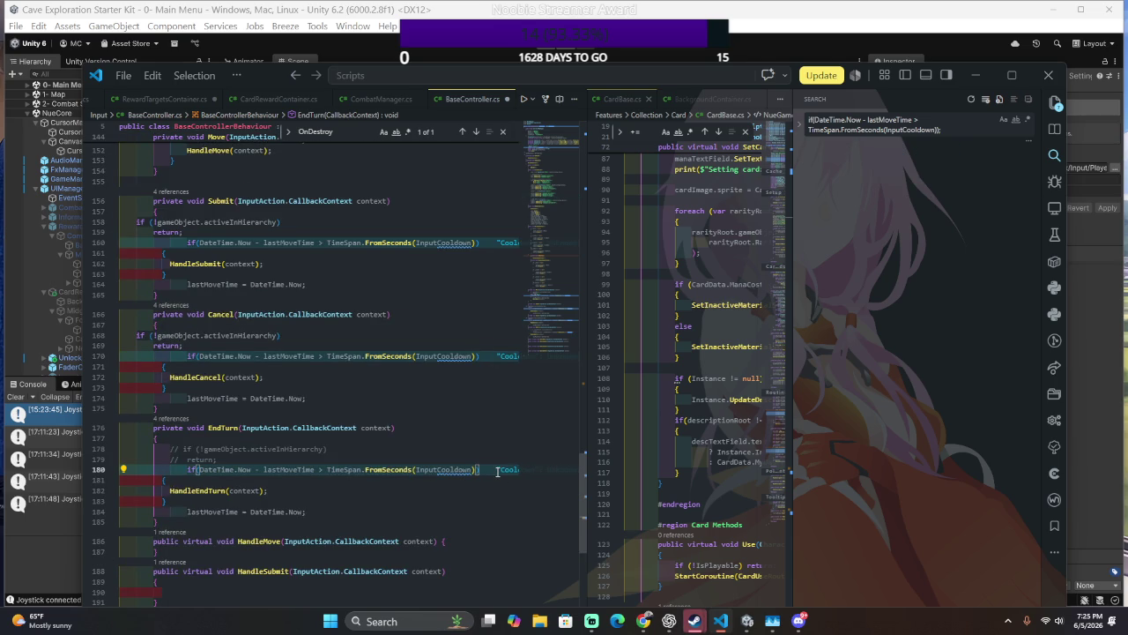
{"action": "key", "text": "BackSpace"}
{"action": "scroll", "coordinate": [497, 470], "scroll_direction": "down", "scroll_amount": 2}
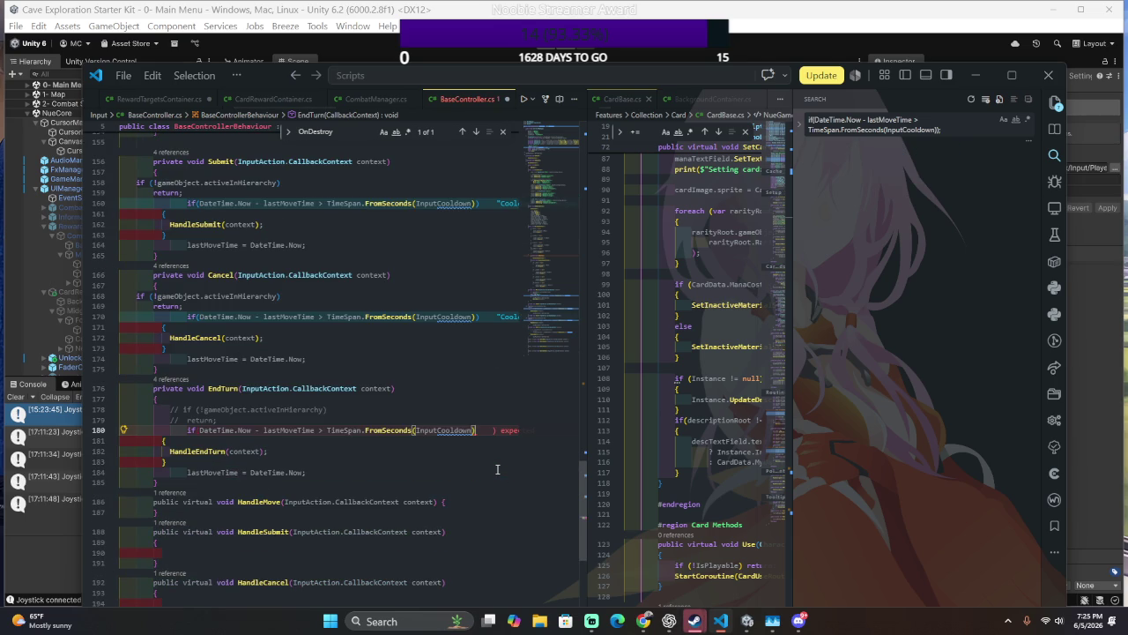
{"action": "key", "text": "ctrl+z"}
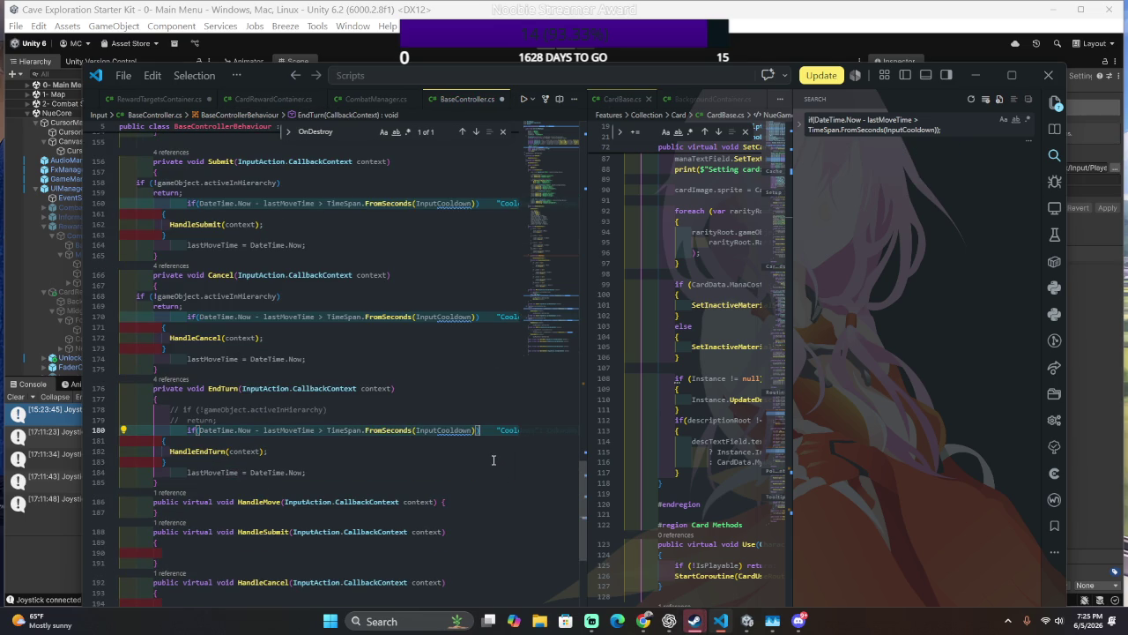
{"action": "scroll", "coordinate": [492, 460], "scroll_direction": "down", "scroll_amount": 3}
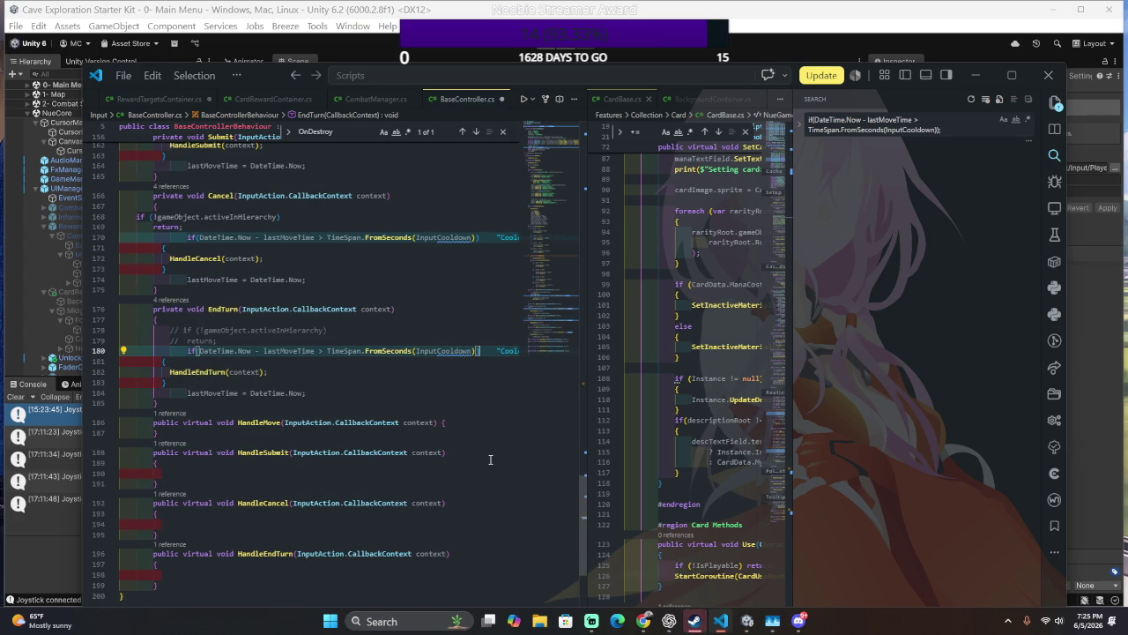
{"action": "scroll", "coordinate": [471, 455], "scroll_direction": "down", "scroll_amount": 3}
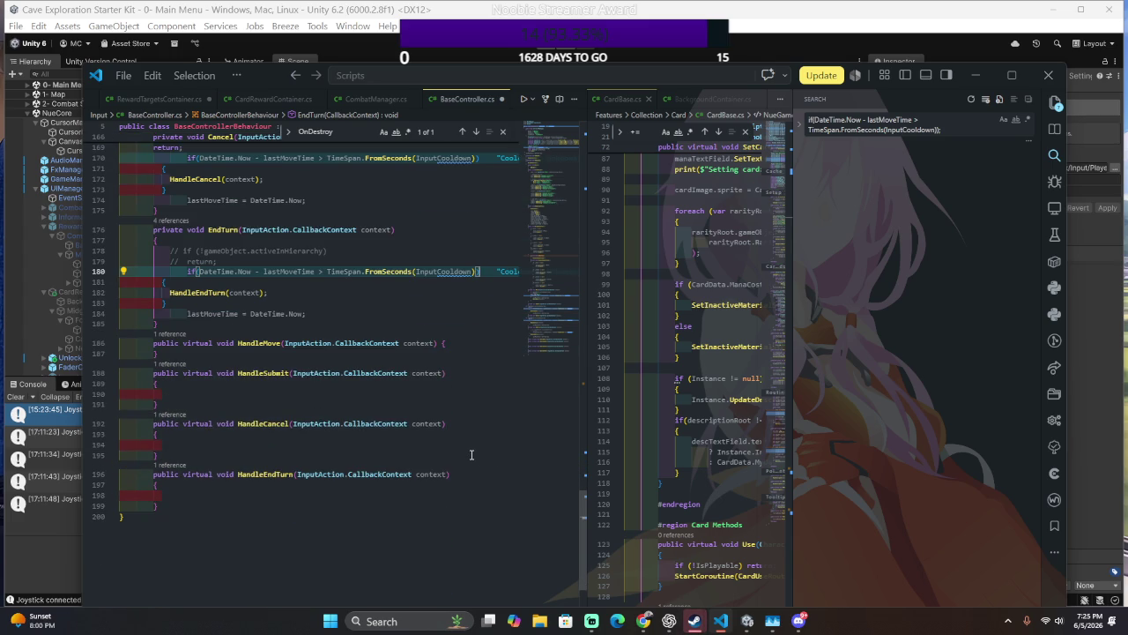
{"action": "key", "text": "alt+Tab"}
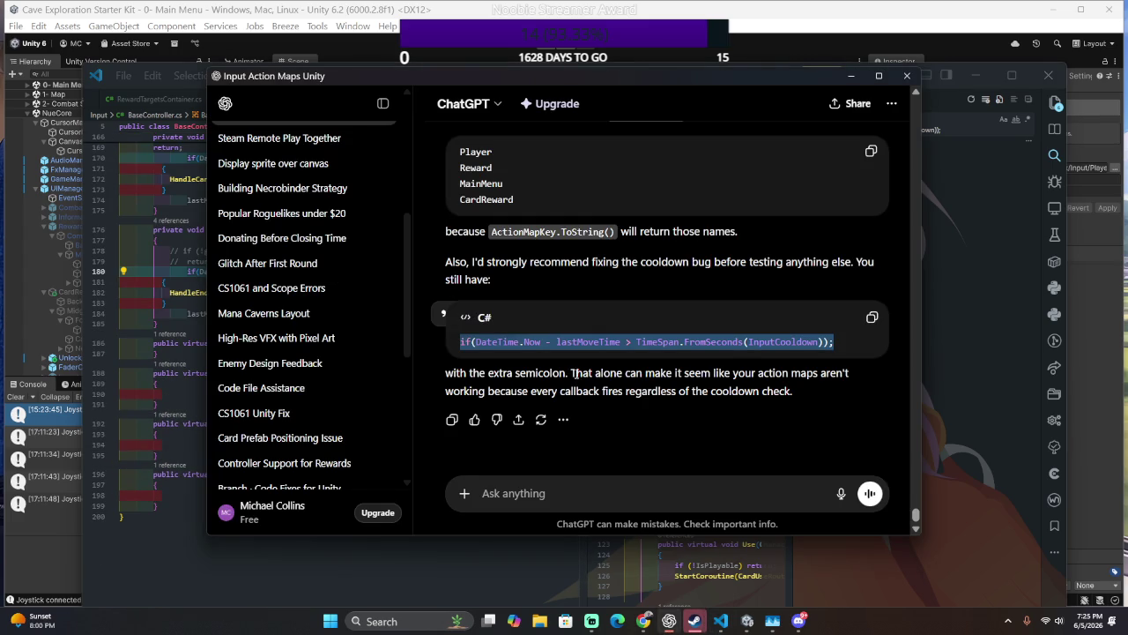
- Select ChatGPT's example code from the ActionMapKey property through CancelAction for copying
{"action": "scroll", "coordinate": [578, 373], "scroll_direction": "up", "scroll_amount": 1}
{"action": "scroll", "coordinate": [577, 374], "scroll_direction": "up", "scroll_amount": 5}
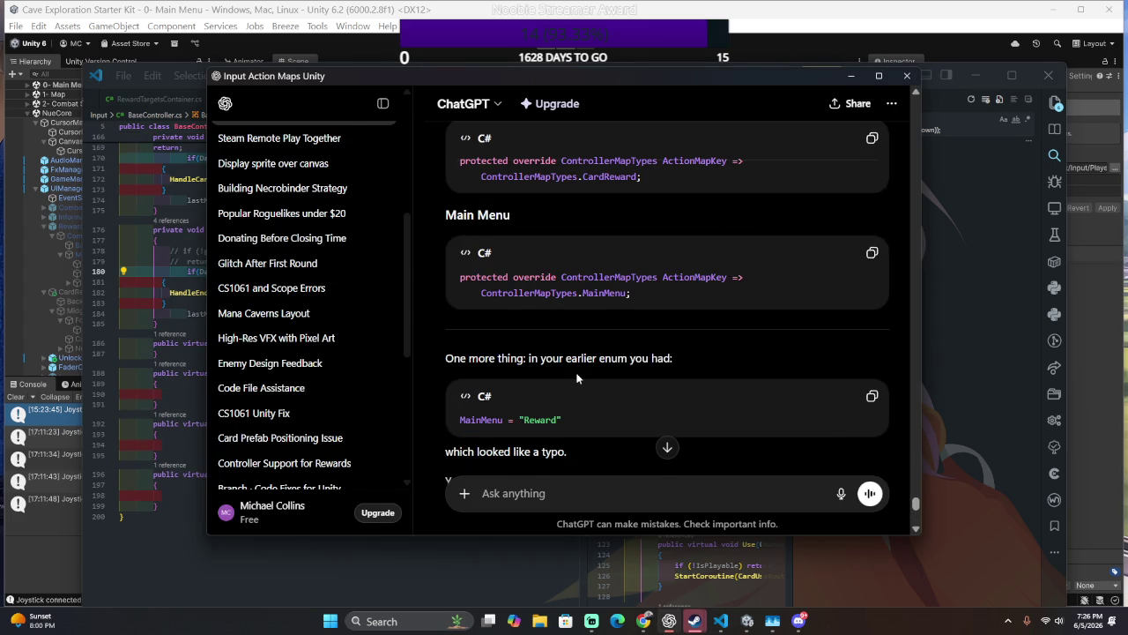
{"action": "scroll", "coordinate": [577, 373], "scroll_direction": "up", "scroll_amount": 3}
{"action": "scroll", "coordinate": [592, 370], "scroll_direction": "up", "scroll_amount": 5}
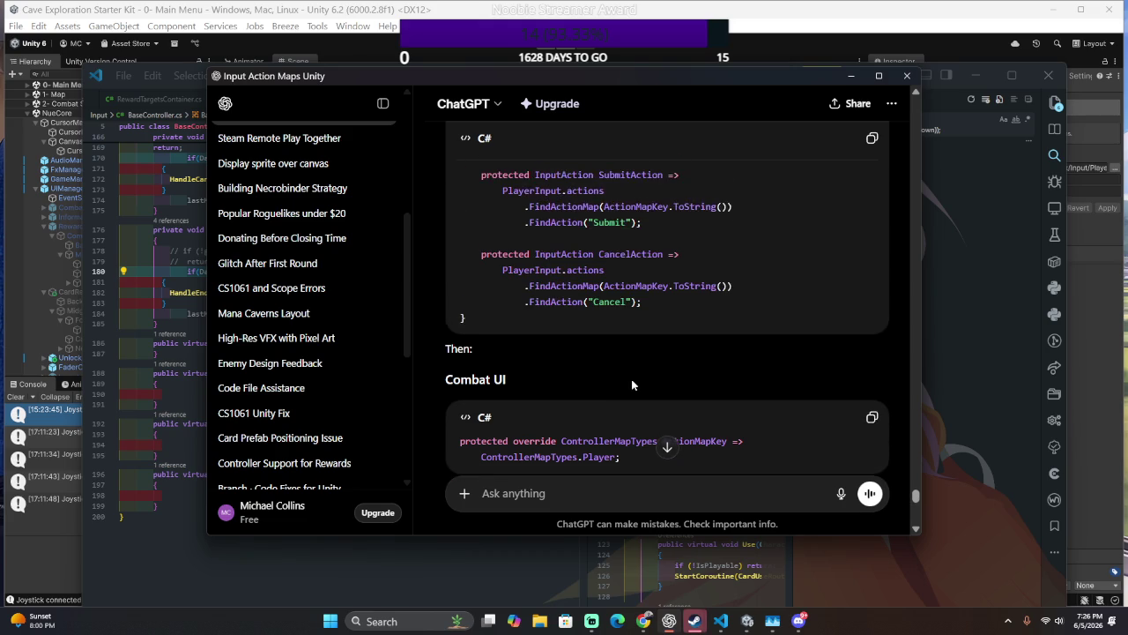
{"action": "scroll", "coordinate": [639, 381], "scroll_direction": "up", "scroll_amount": 2}
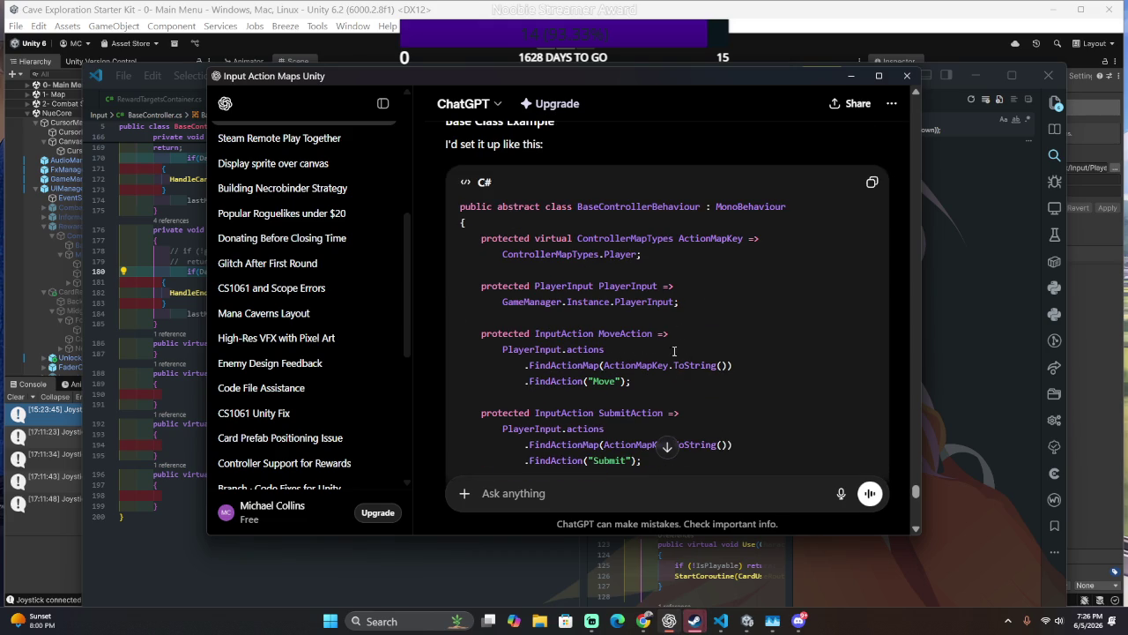
{"action": "scroll", "coordinate": [683, 333], "scroll_direction": "up", "scroll_amount": 2}
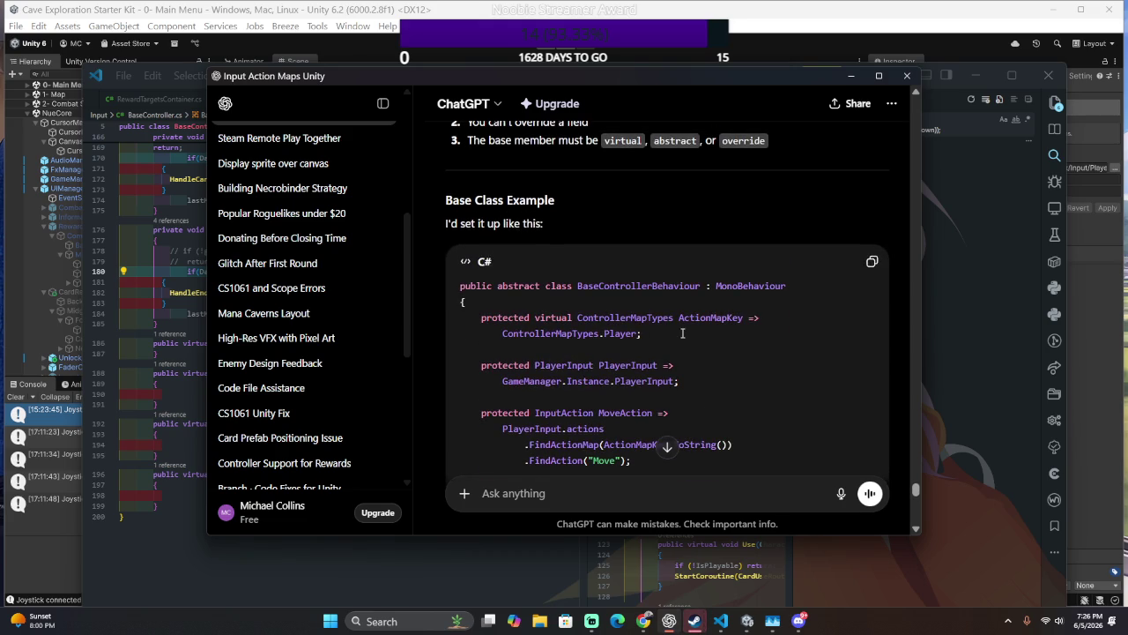
{"action": "left_click_drag", "start_coordinate": [652, 310], "coordinate": [743, 350]}
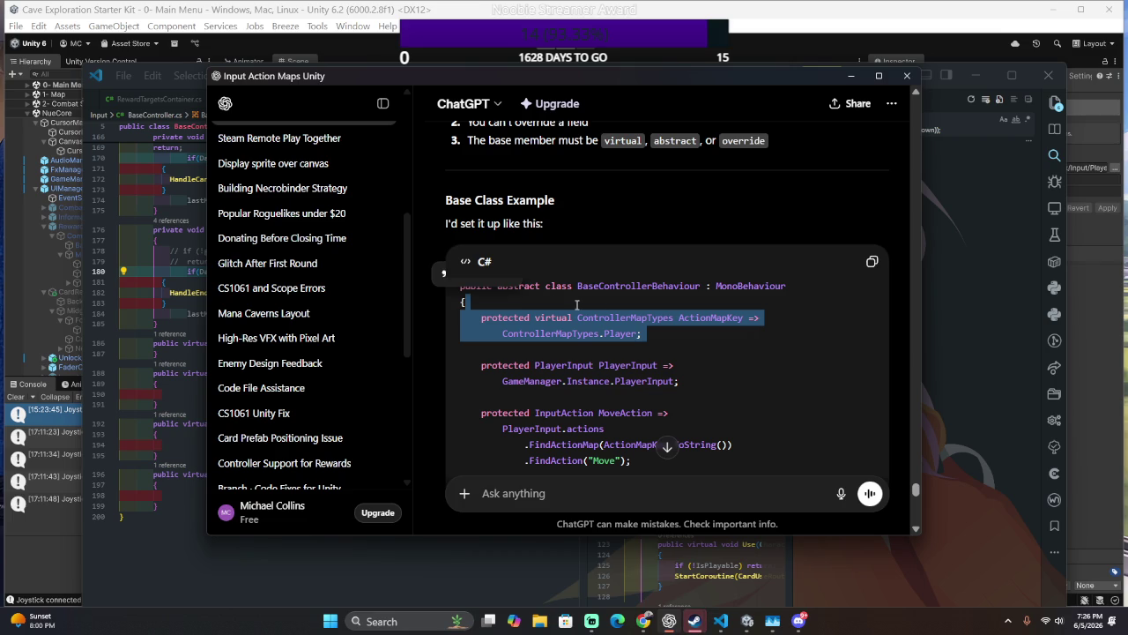
{"action": "scroll", "coordinate": [585, 305], "scroll_direction": "down", "scroll_amount": 2}
{"action": "scroll", "coordinate": [573, 322], "scroll_direction": "down", "scroll_amount": 2}
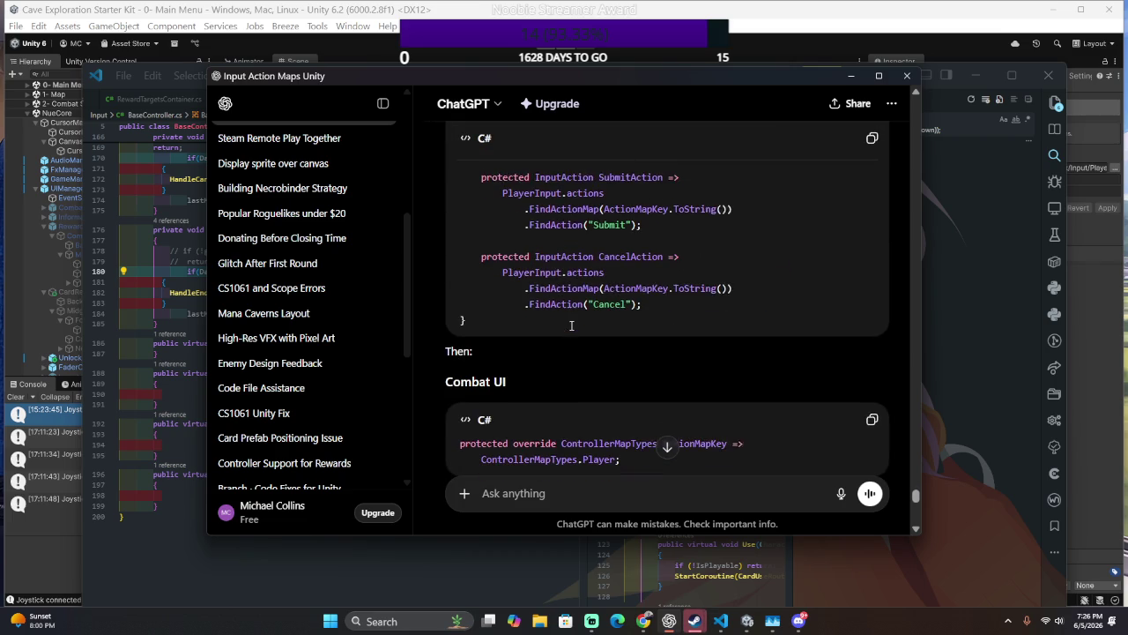
{"action": "left_click", "coordinate": [693, 301], "text": "shift"}
{"action": "scroll", "coordinate": [693, 300], "scroll_direction": "up", "scroll_amount": 4}
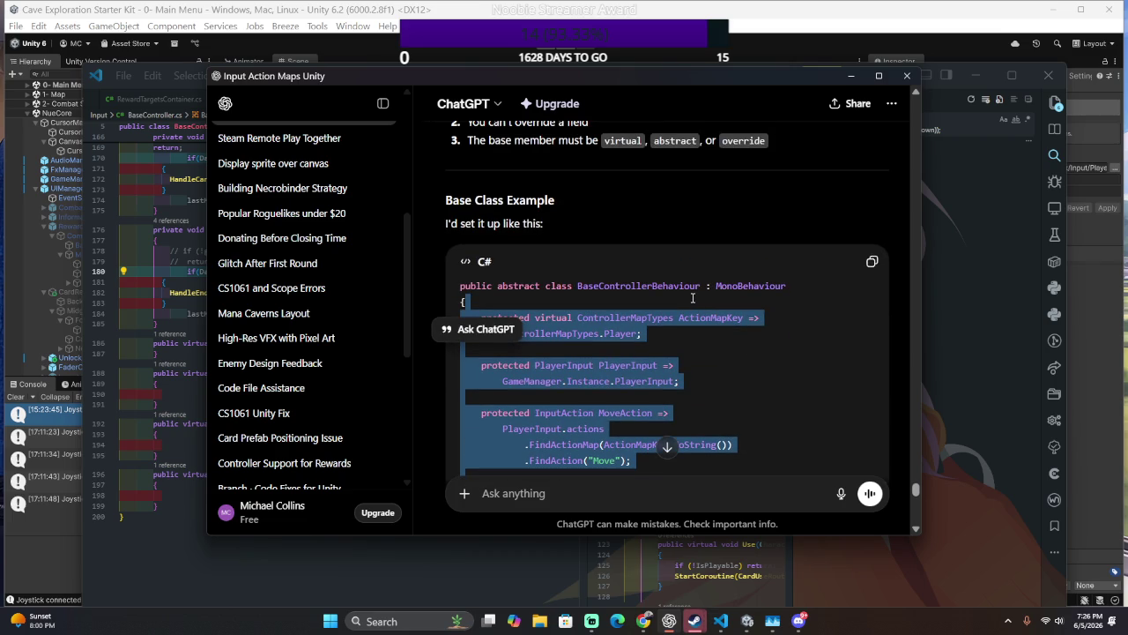
{"action": "key", "text": "alt+Tab"}
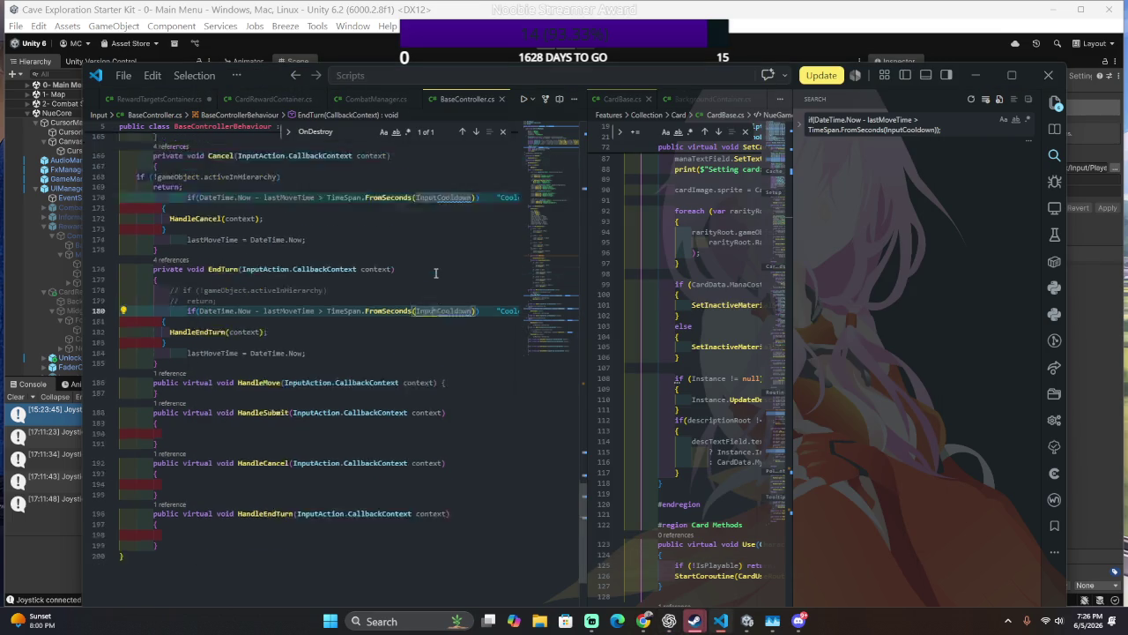
- Paste the ActionMapKey, PlayerInput and Move/Submit/CancelAction properties over InitActions' body, lines 43–70
{"action": "scroll", "coordinate": [441, 277], "scroll_direction": "up", "scroll_amount": 4}
{"action": "left_click", "coordinate": [446, 286]}
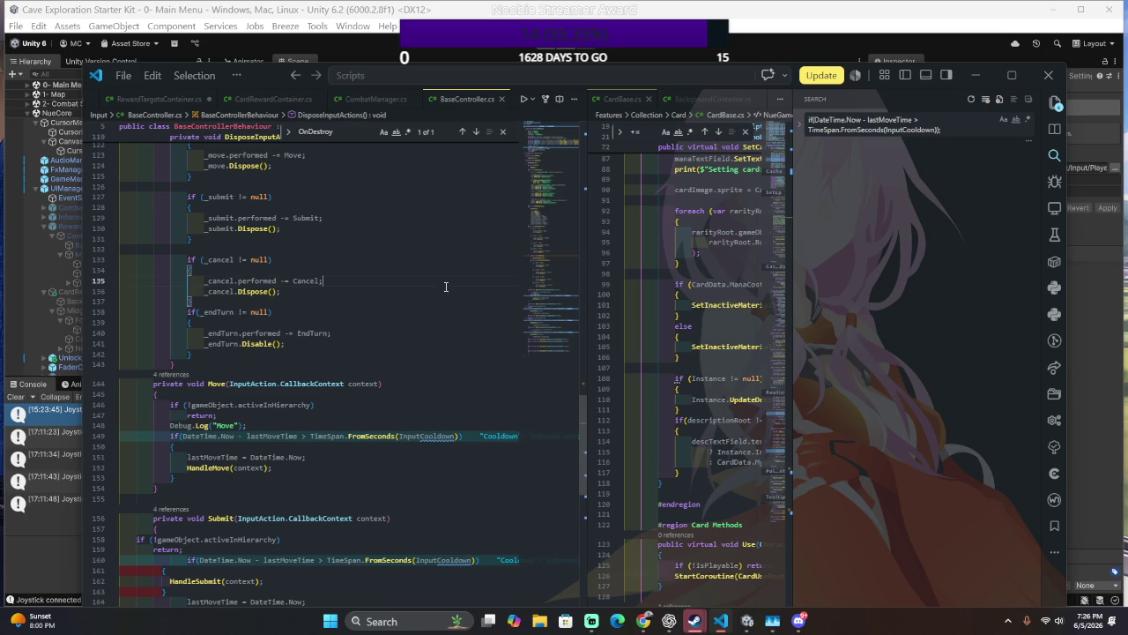
{"action": "scroll", "coordinate": [446, 286], "scroll_direction": "up", "scroll_amount": 2}
{"action": "scroll", "coordinate": [446, 287], "scroll_direction": "up", "scroll_amount": 15}
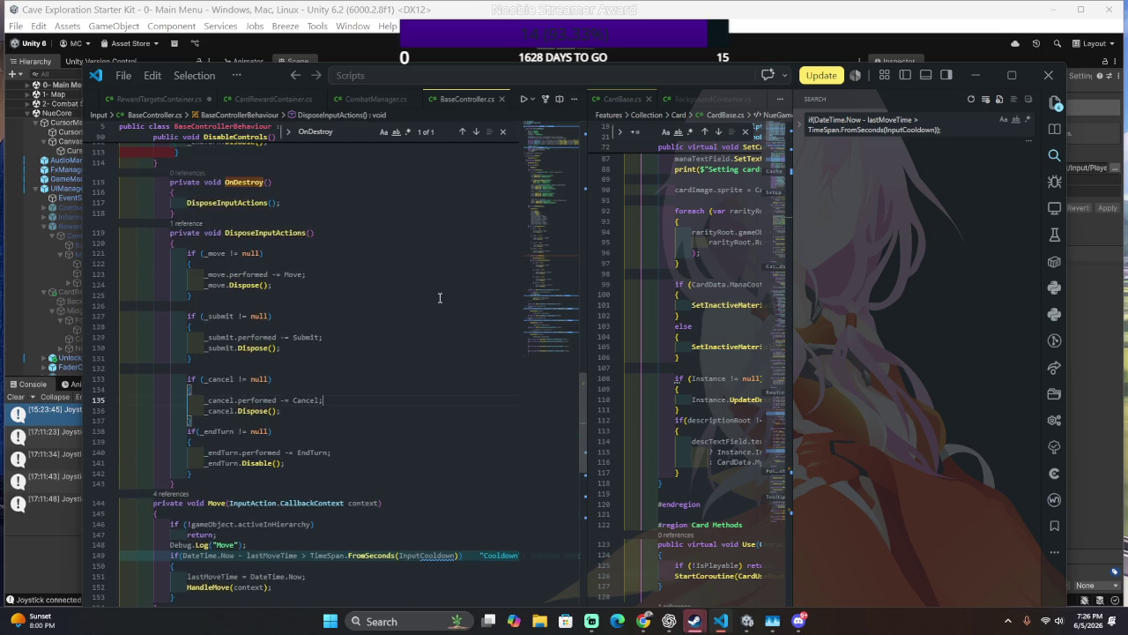
{"action": "scroll", "coordinate": [435, 298], "scroll_direction": "up", "scroll_amount": 7}
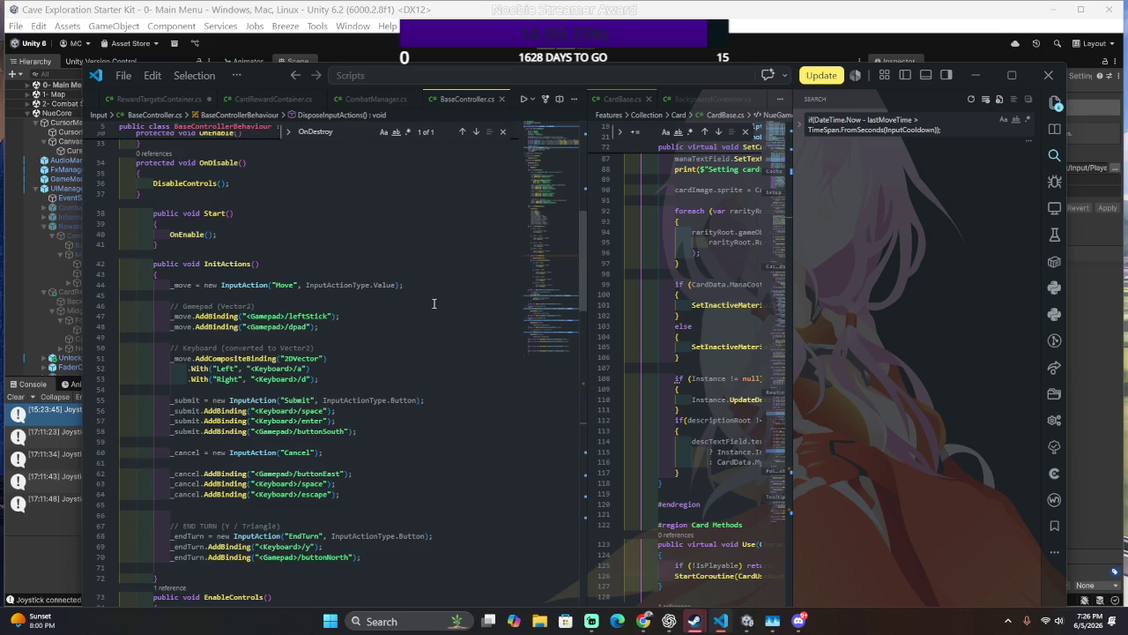
{"action": "scroll", "coordinate": [429, 310], "scroll_direction": "down", "scroll_amount": 6}
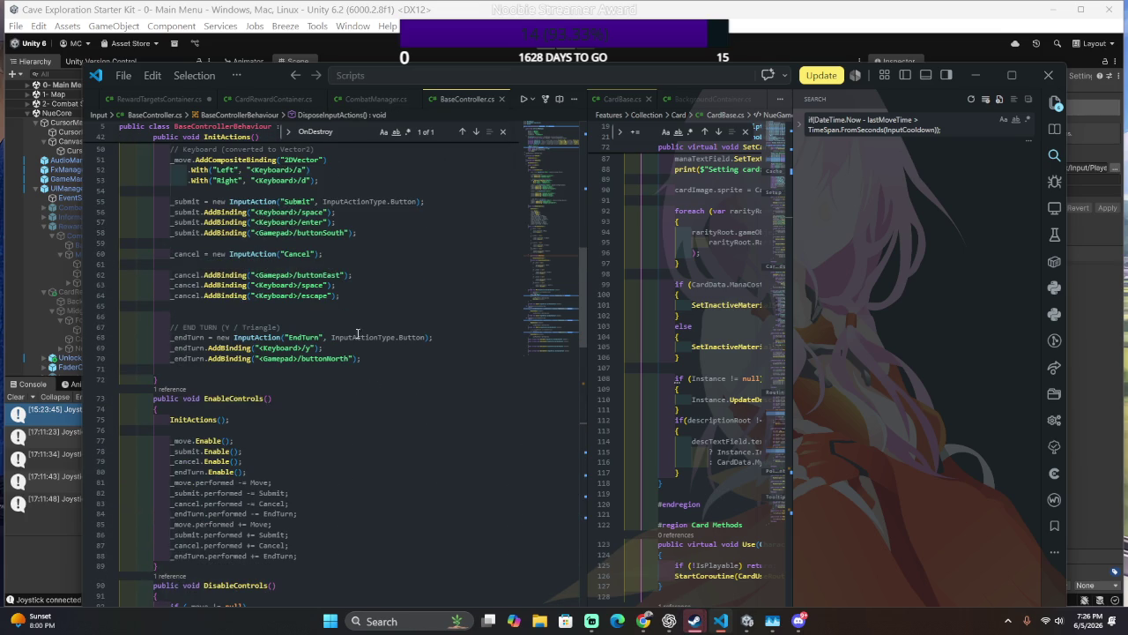
{"action": "left_click", "coordinate": [238, 377]}
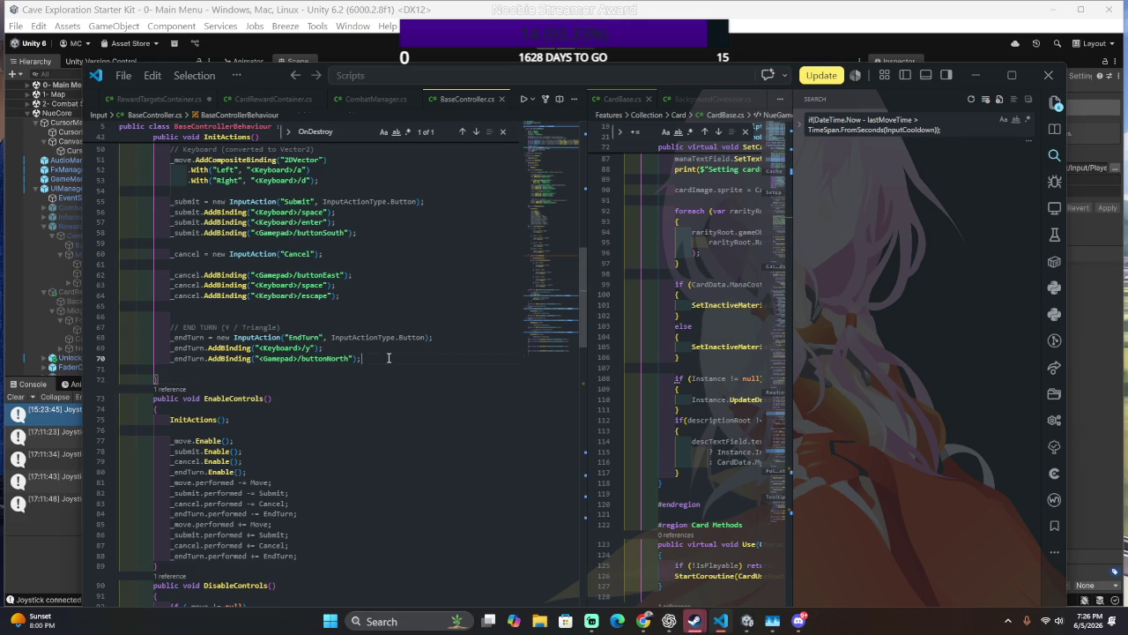
{"action": "scroll", "coordinate": [377, 352], "scroll_direction": "up", "scroll_amount": 6}
{"action": "left_click_drag", "start_coordinate": [155, 234], "coordinate": [362, 517]}
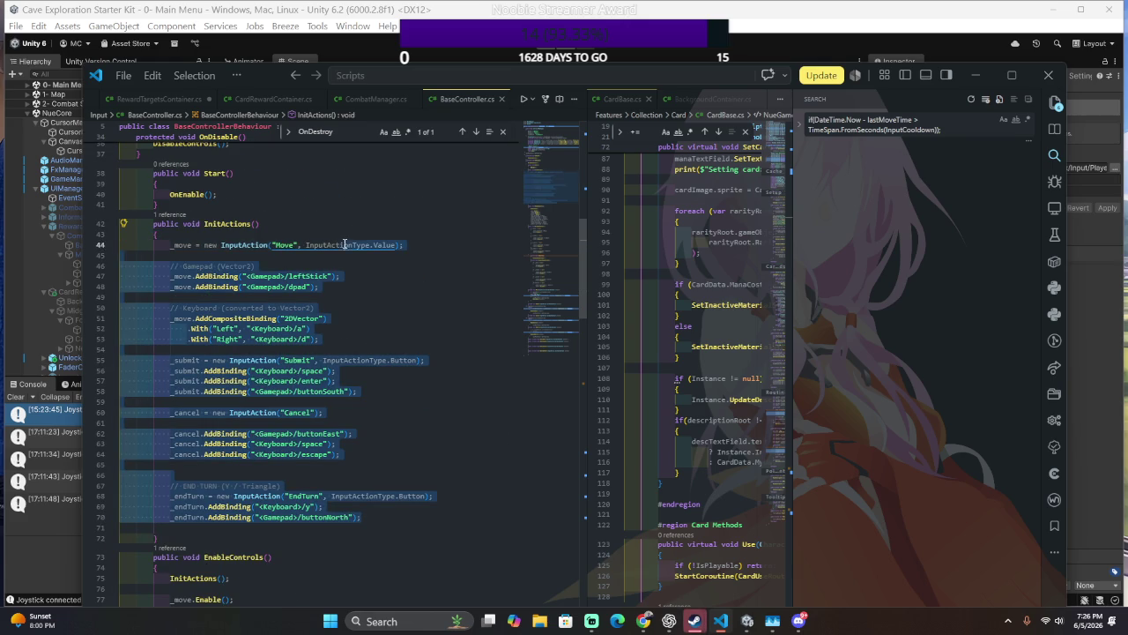
{"action": "type", "text": "protected virtual ControllerMapTypes ActionMapKey =>         ControllerMapTypes.Player;      protected PlayerInput PlayerInput =>         GameManager.Instance.PlayerInput;      protected InputAction MoveAction =>         PlayerInput.actions             .FindActionMap(ActionMapKey.ToString())             .FindAction(\"Move\");      protected InputAction SubmitAction =>         PlayerInput.actions             .FindActionMap(ActionMapKey.ToString())             .FindAction(\"Submit\");      protected InputAction CancelAction =>         PlayerInput.actions             .FindActionMap(ActionMapKey.ToString())             .FindAction(\"Cancel\");"}
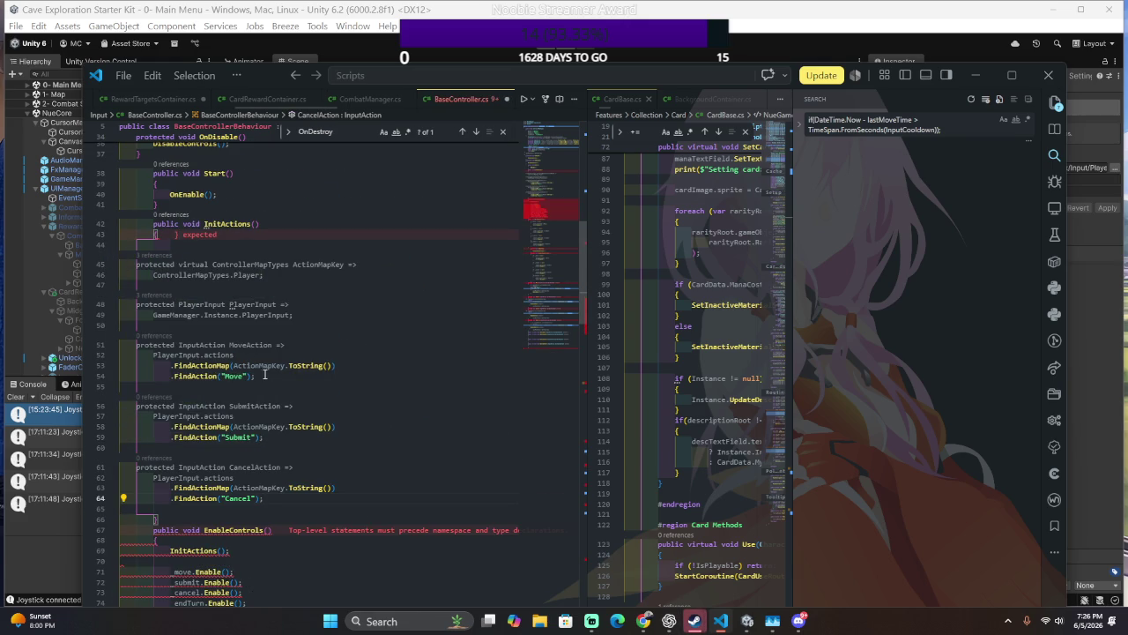
- Delete the pasted property block from lines 44–66, leaving InitActions with an empty body
{"action": "left_click", "coordinate": [209, 242], "text": "shift"}
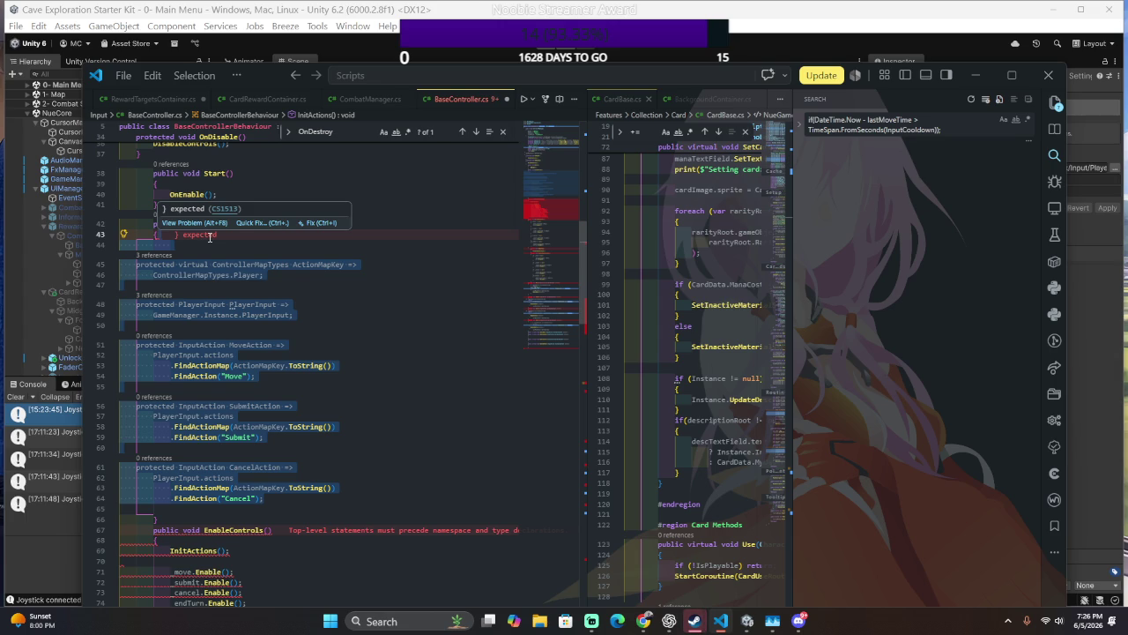
{"action": "key", "text": "Delete"}
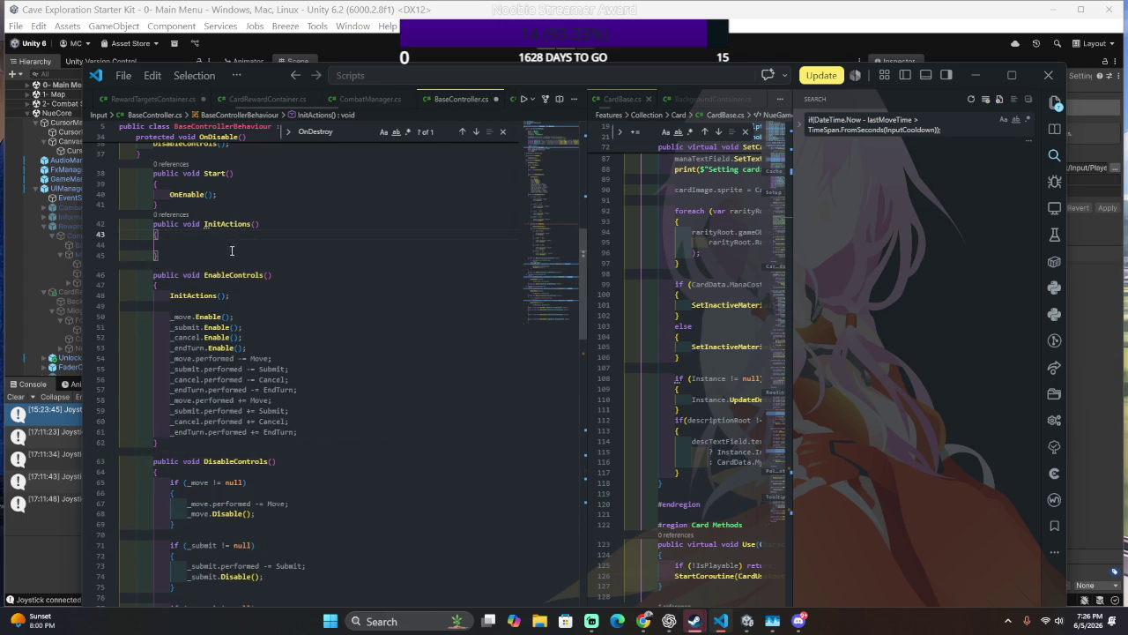
{"action": "scroll", "coordinate": [247, 342], "scroll_direction": "up", "scroll_amount": 10}
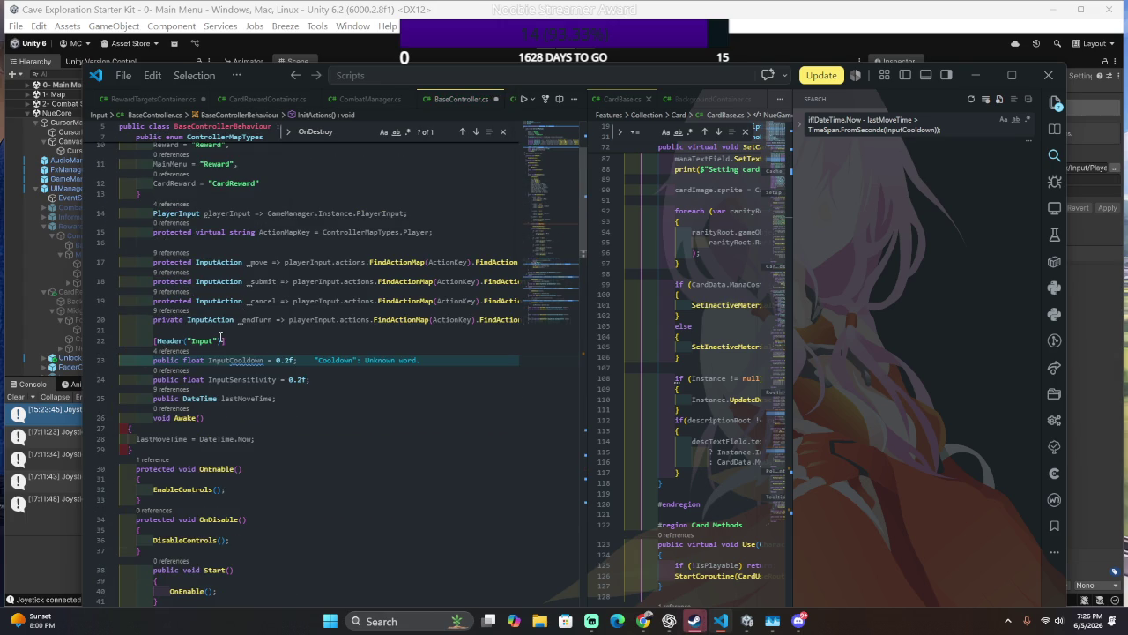
{"action": "scroll", "coordinate": [220, 335], "scroll_direction": "right", "scroll_amount": 3}
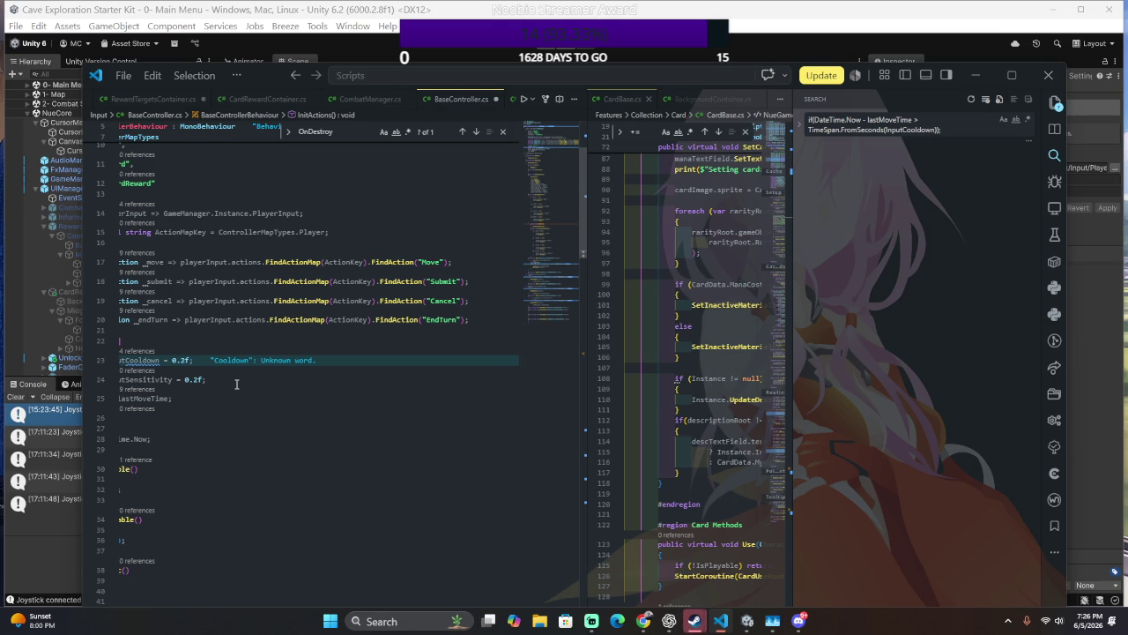
{"action": "scroll", "coordinate": [236, 384], "scroll_direction": "left", "scroll_amount": 3}
{"action": "scroll", "coordinate": [236, 388], "scroll_direction": "down", "scroll_amount": 1}
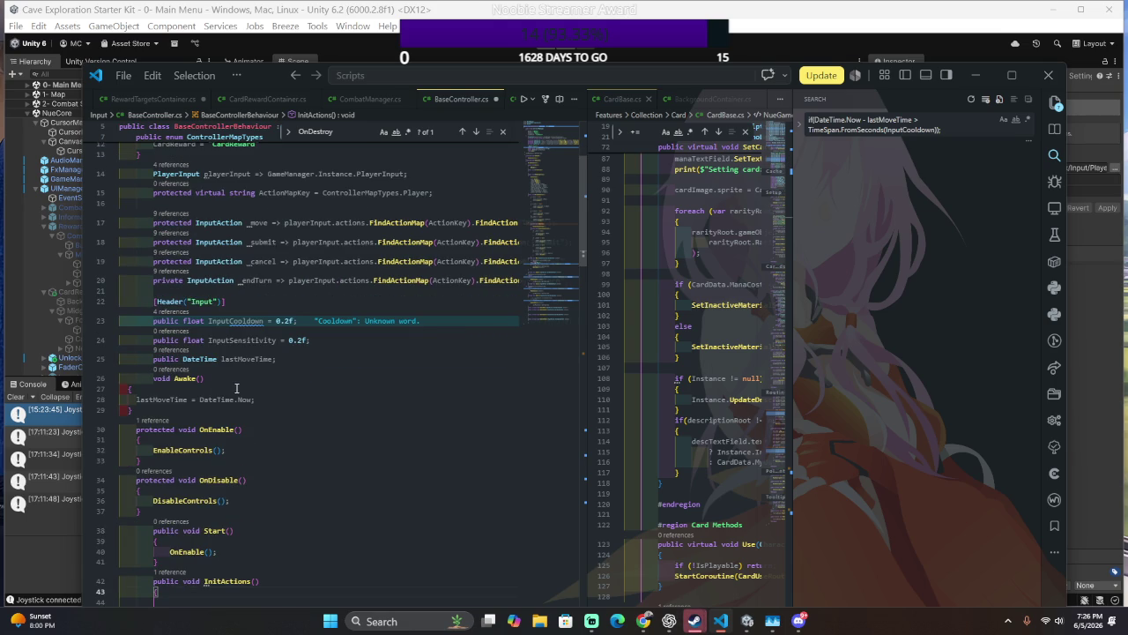
{"action": "scroll", "coordinate": [231, 384], "scroll_direction": "down", "scroll_amount": 4}
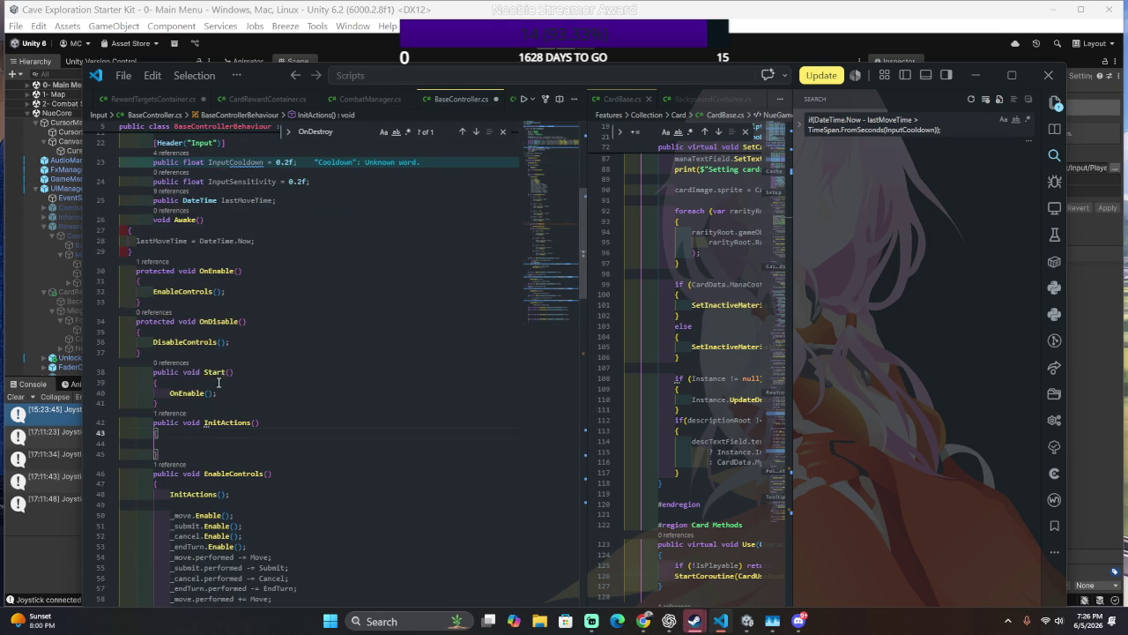
- Review the four event subscriptions in EnableControls and the DisposeInputActions method
{"action": "left_click", "coordinate": [198, 254]}
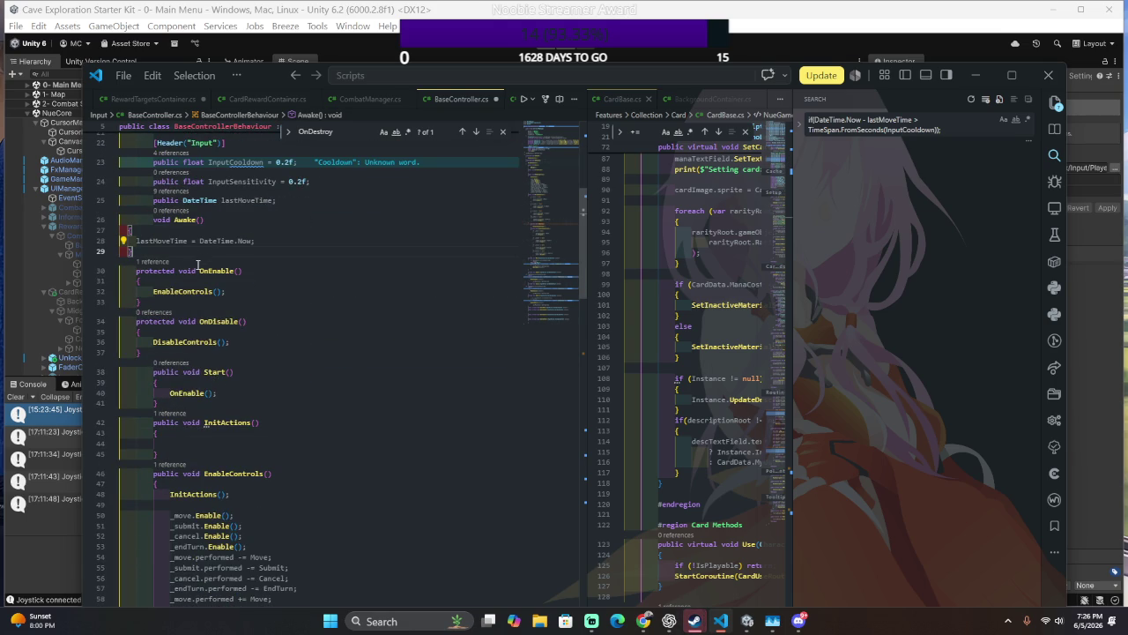
{"action": "left_click", "coordinate": [295, 371]}
{"action": "scroll", "coordinate": [308, 375], "scroll_direction": "down", "scroll_amount": 8}
{"action": "scroll", "coordinate": [324, 400], "scroll_direction": "up", "scroll_amount": 4}
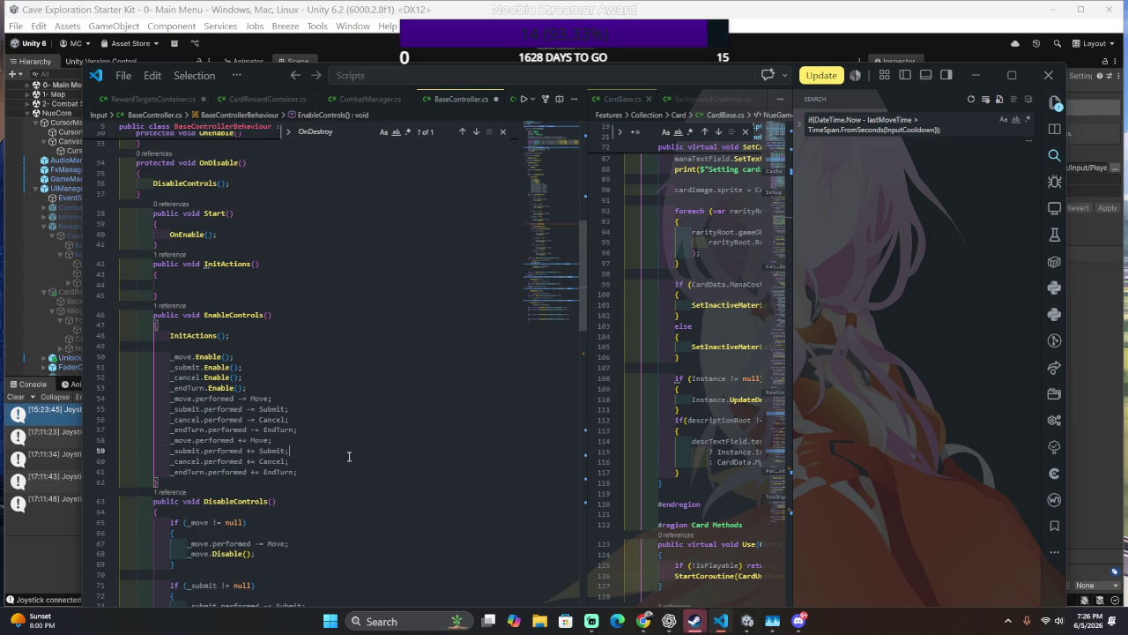
{"action": "left_click_drag", "start_coordinate": [348, 469], "coordinate": [347, 430]}
{"action": "scroll", "coordinate": [326, 384], "scroll_direction": "down", "scroll_amount": 14}
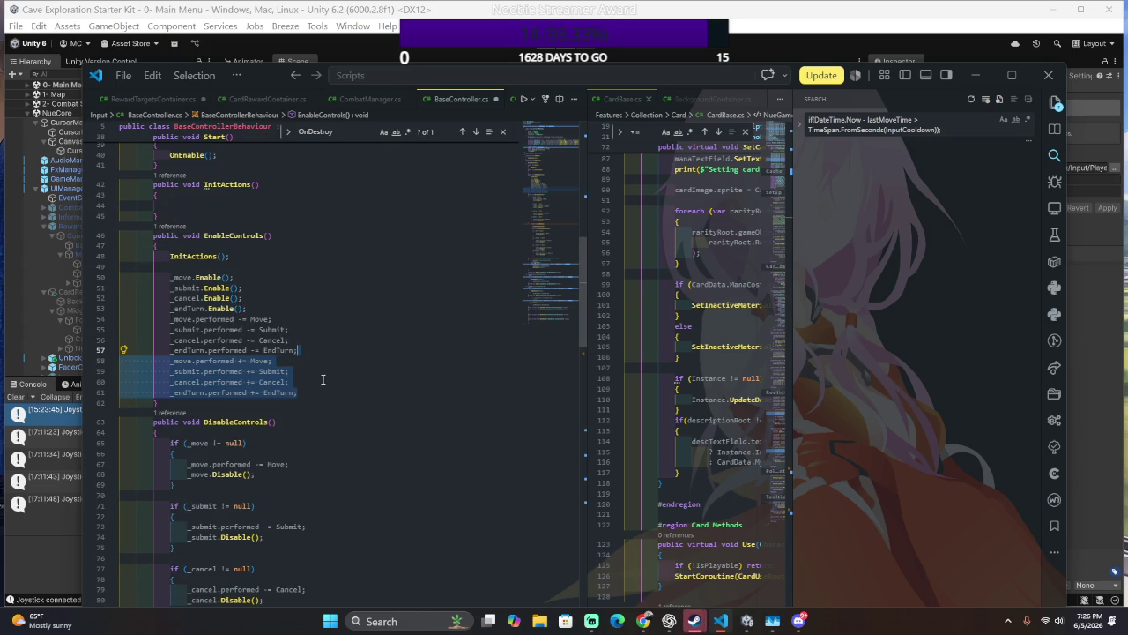
{"action": "scroll", "coordinate": [310, 381], "scroll_direction": "down", "scroll_amount": 5}
{"action": "left_click", "coordinate": [312, 377]}
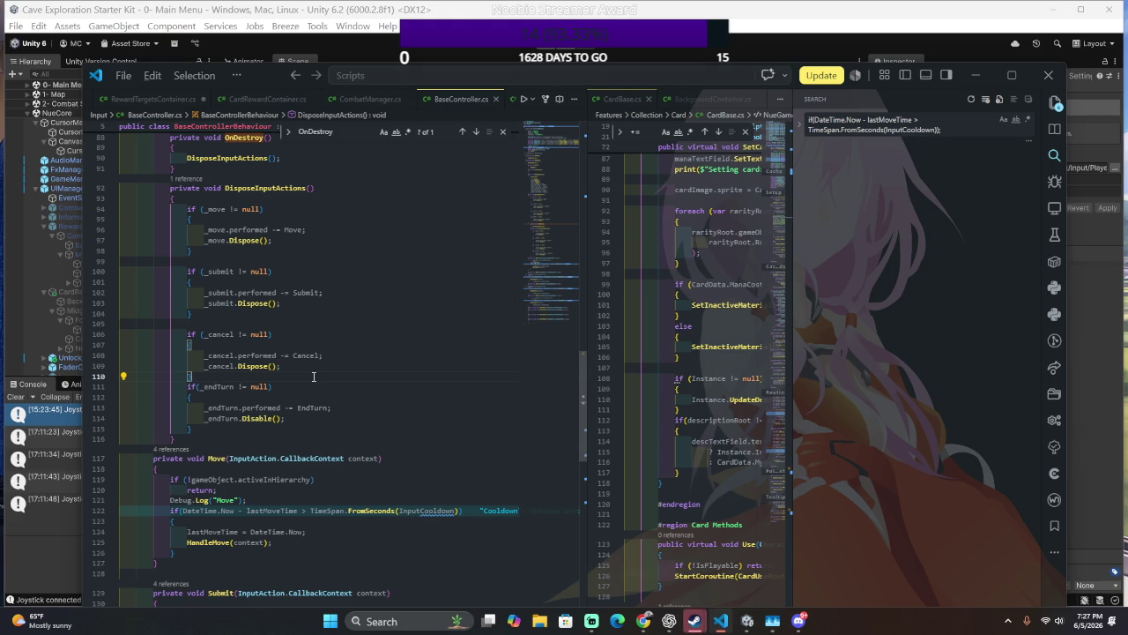
{"action": "key", "text": "alt+Tab"}
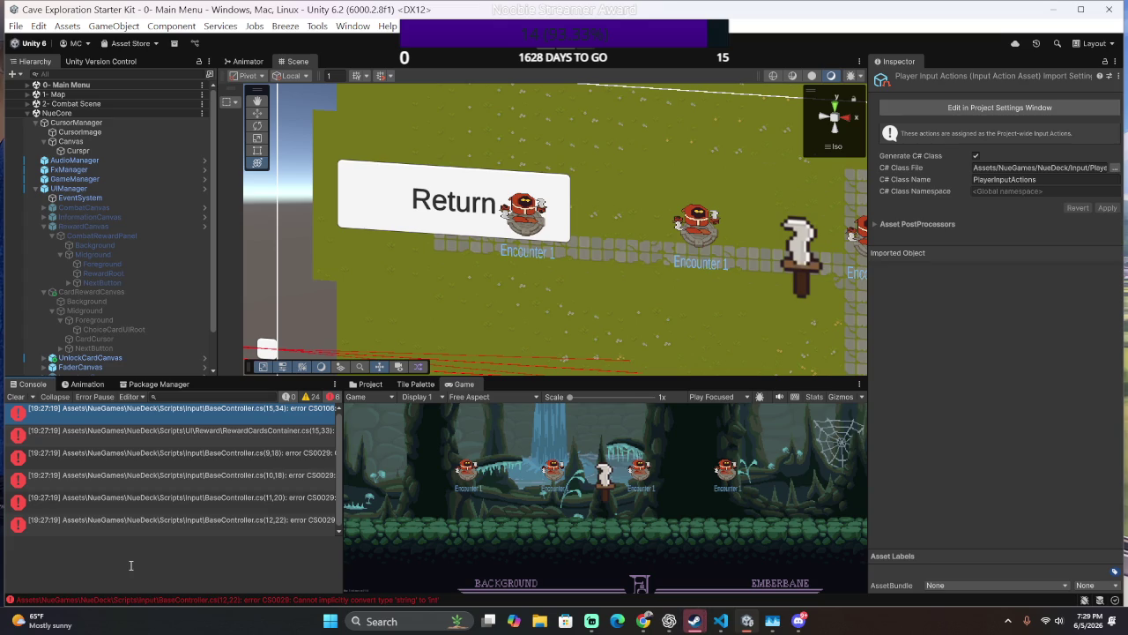
- Launch Dome Keeper by searching 'dome' from the Windows Start menu
{"action": "left_click", "coordinate": [330, 620]}
{"action": "type", "text": "dome"}
{"action": "key", "text": "Return"}
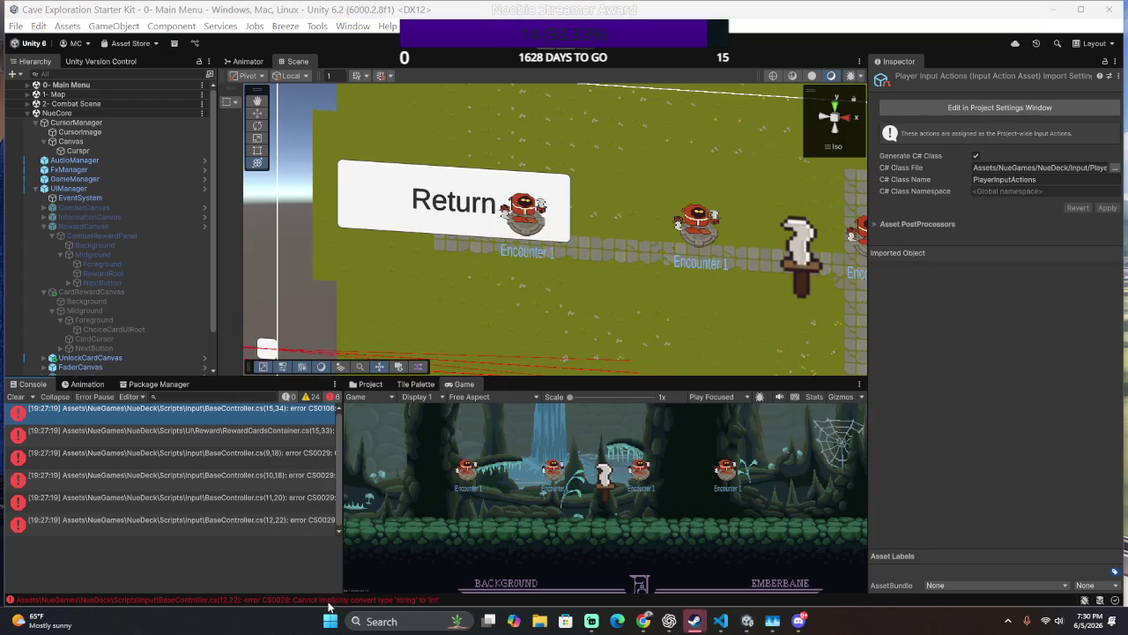
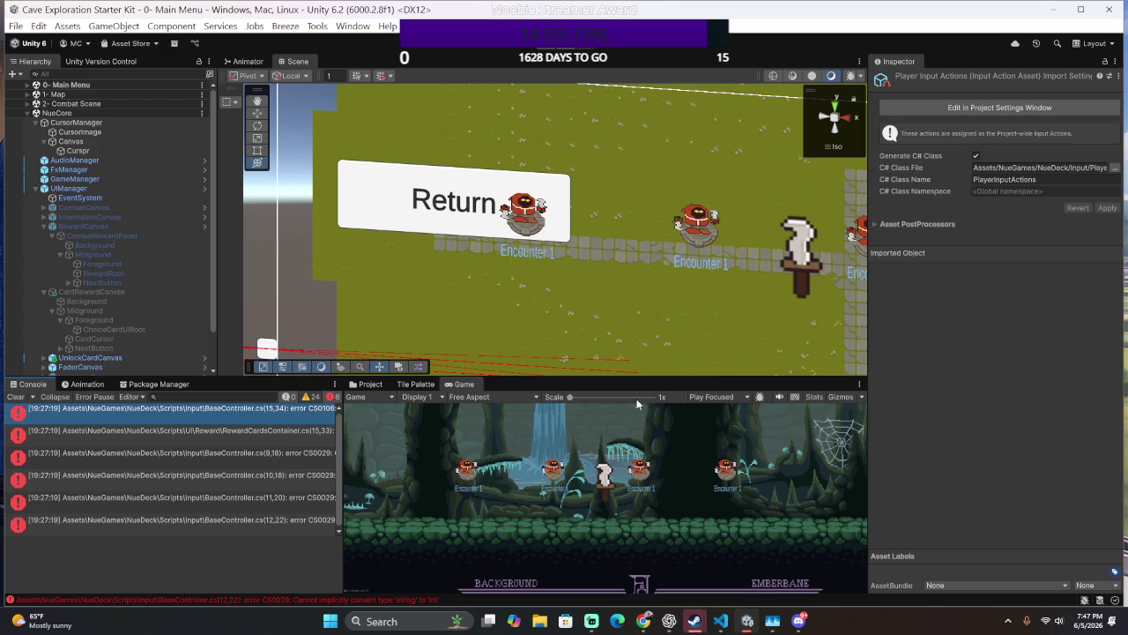
- Glance at the Steam chat conversation, then return to the Unity editor
{"action": "mouse_move", "coordinate": [696, 620]}
{"action": "left_click", "coordinate": [713, 568]}
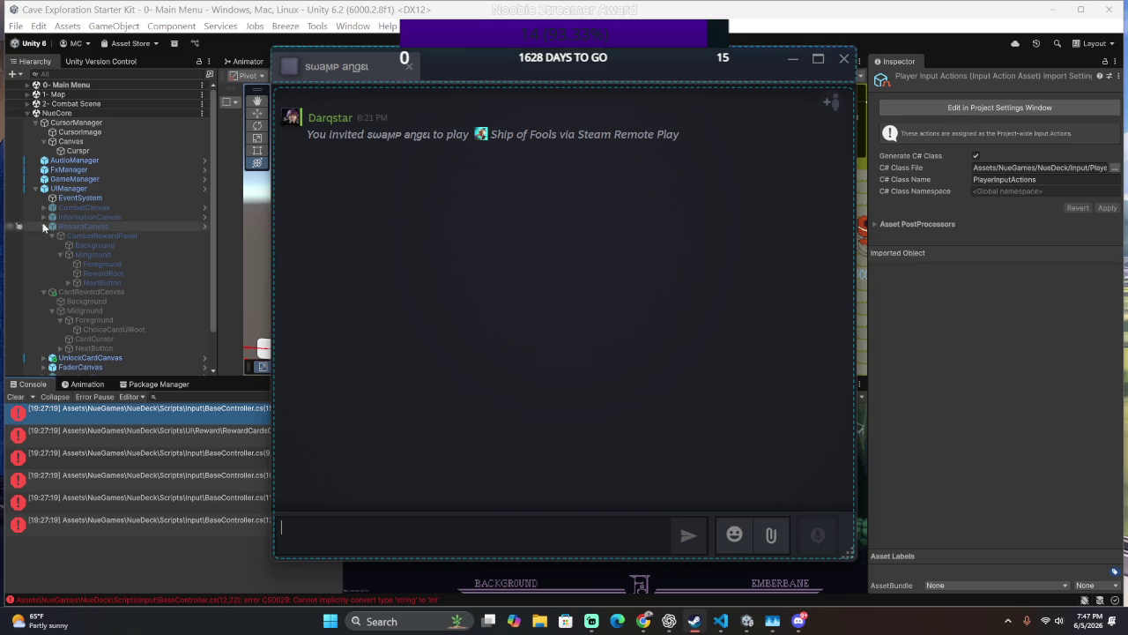
{"action": "left_click", "coordinate": [249, 217]}
- Orbit the Scene view and try entering play mode, which compiler errors block
{"action": "left_click_drag", "start_coordinate": [480, 243], "coordinate": [515, 248]}
{"action": "scroll", "coordinate": [515, 249], "scroll_direction": "down", "scroll_amount": 3}
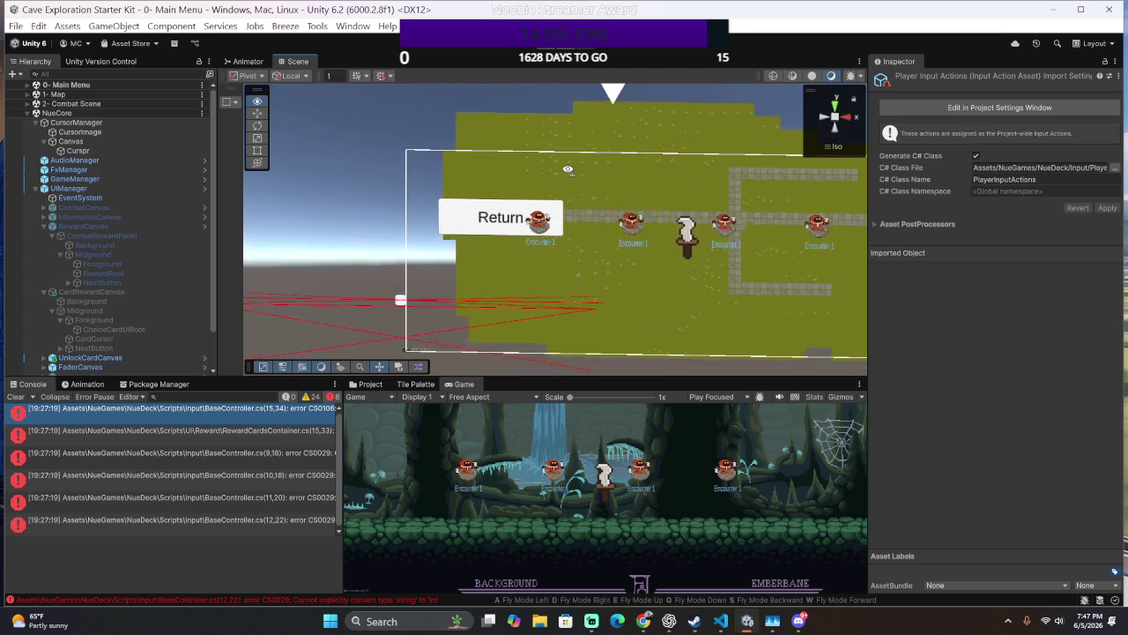
{"action": "left_click_drag", "start_coordinate": [568, 169], "coordinate": [471, 192]}
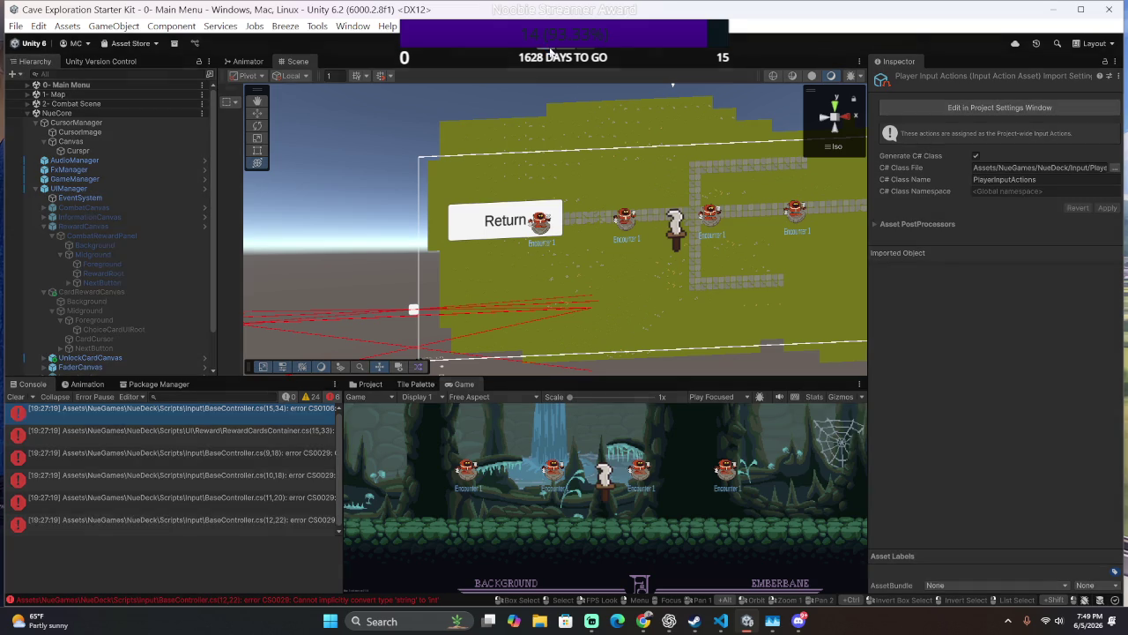
{"action": "left_click", "coordinate": [551, 51]}
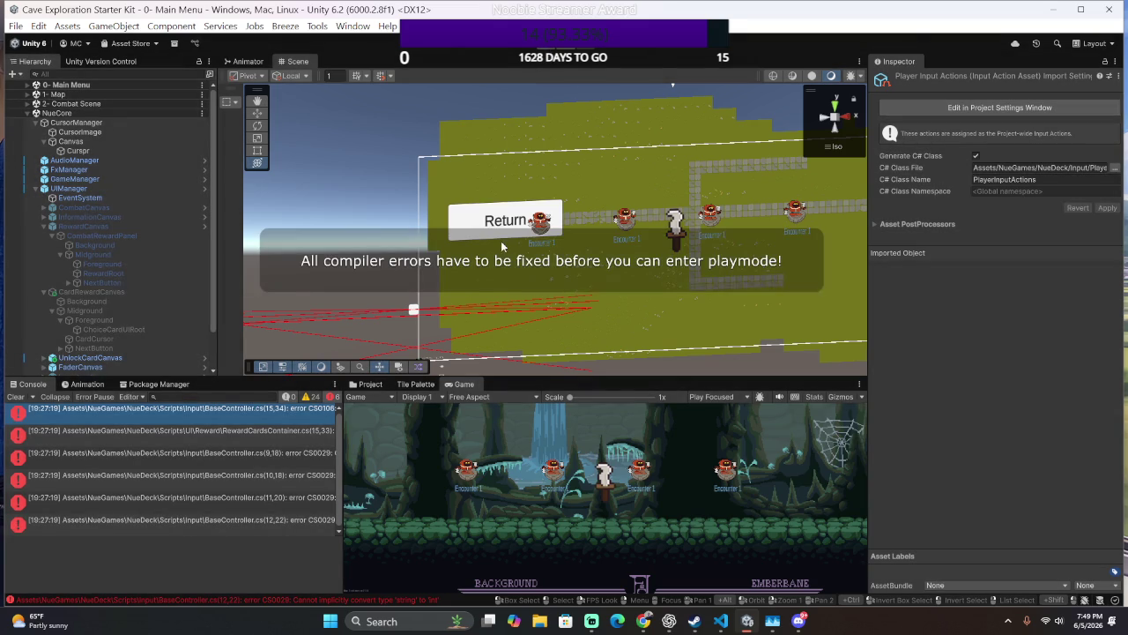
- Open the first compiler error in BaseController.cs and inspect the _endTurn disposal code
{"action": "double_click", "coordinate": [245, 407]}
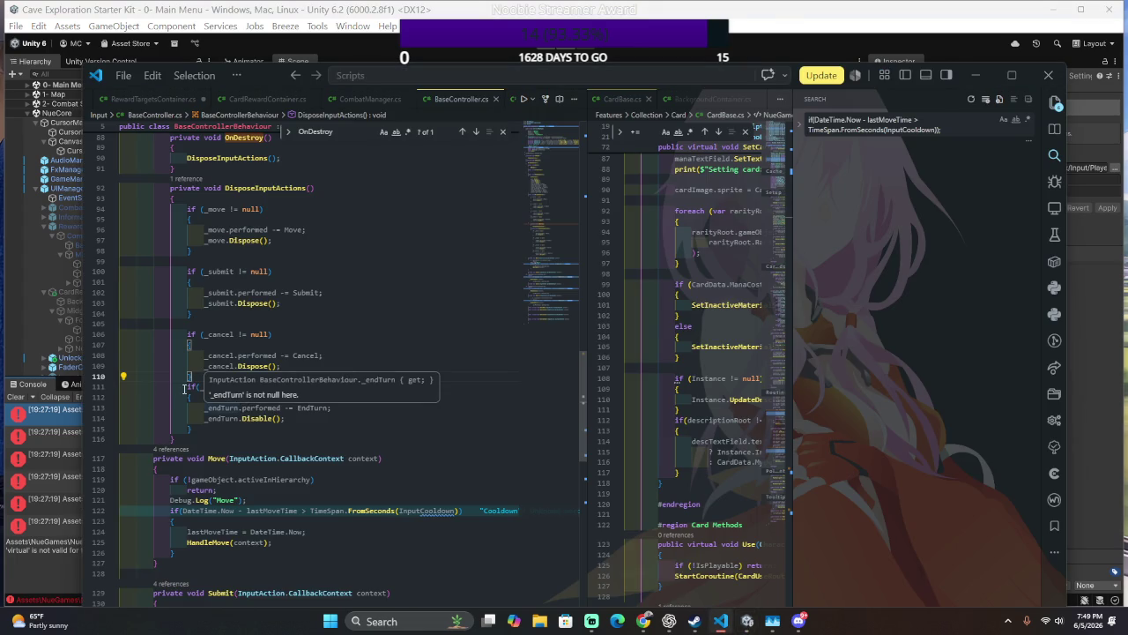
{"action": "left_click", "coordinate": [196, 429]}
{"action": "left_click", "coordinate": [281, 366], "text": "shift"}
{"action": "right_click", "coordinate": [295, 384]}
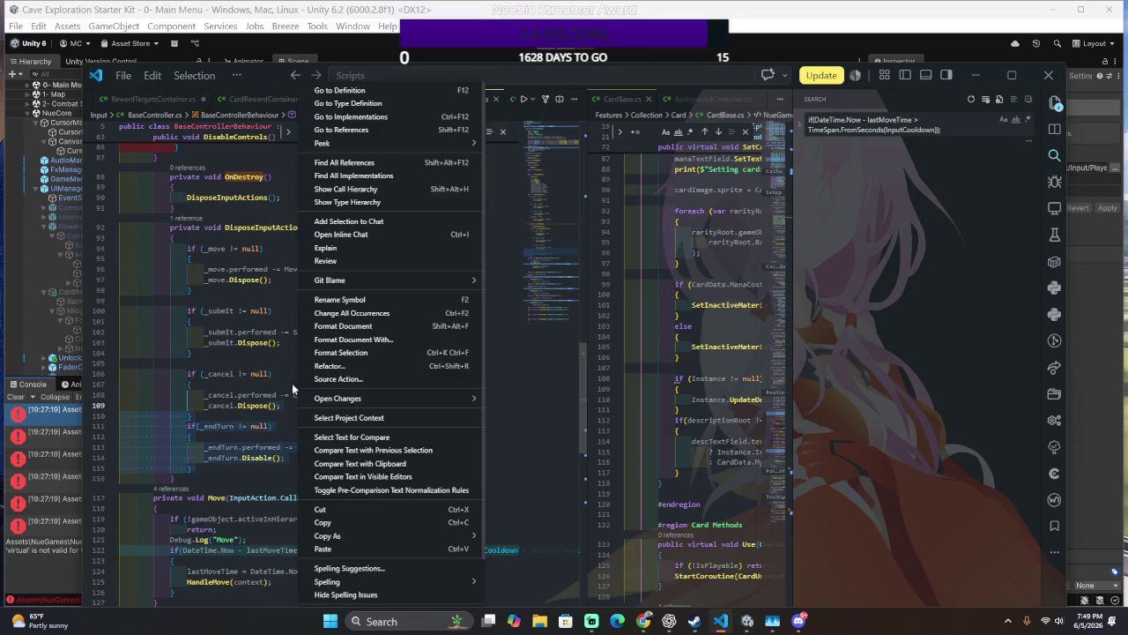
{"action": "key", "text": "Escape"}
{"action": "left_click_drag", "start_coordinate": [335, 447], "coordinate": [343, 437]}
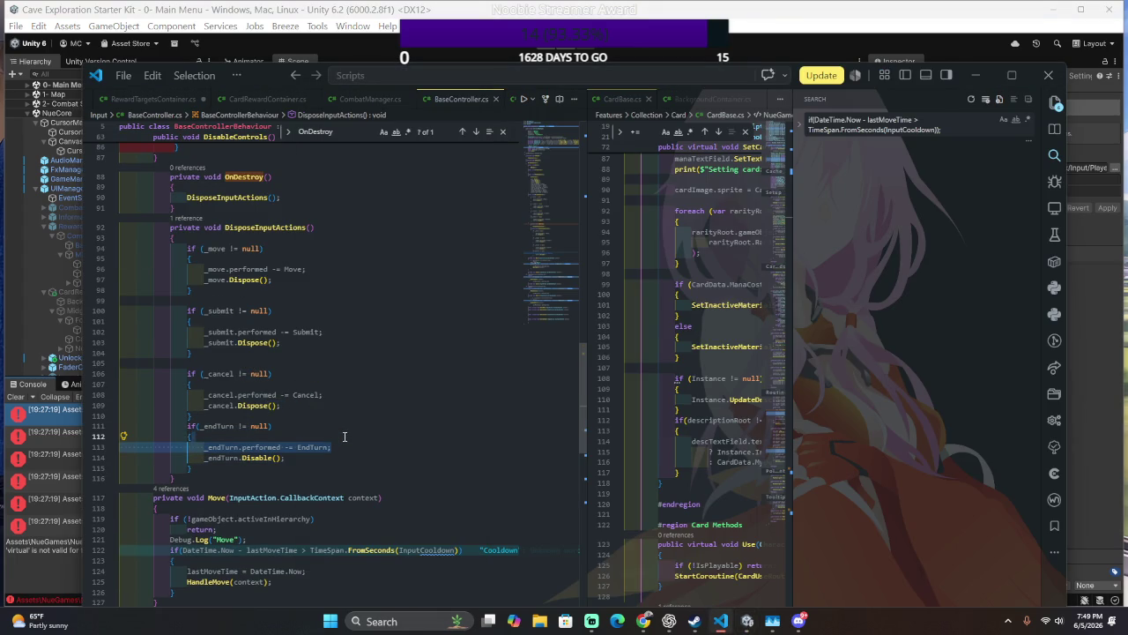
{"action": "scroll", "coordinate": [345, 437], "scroll_direction": "up", "scroll_amount": 8}
{"action": "left_click", "coordinate": [346, 427]}
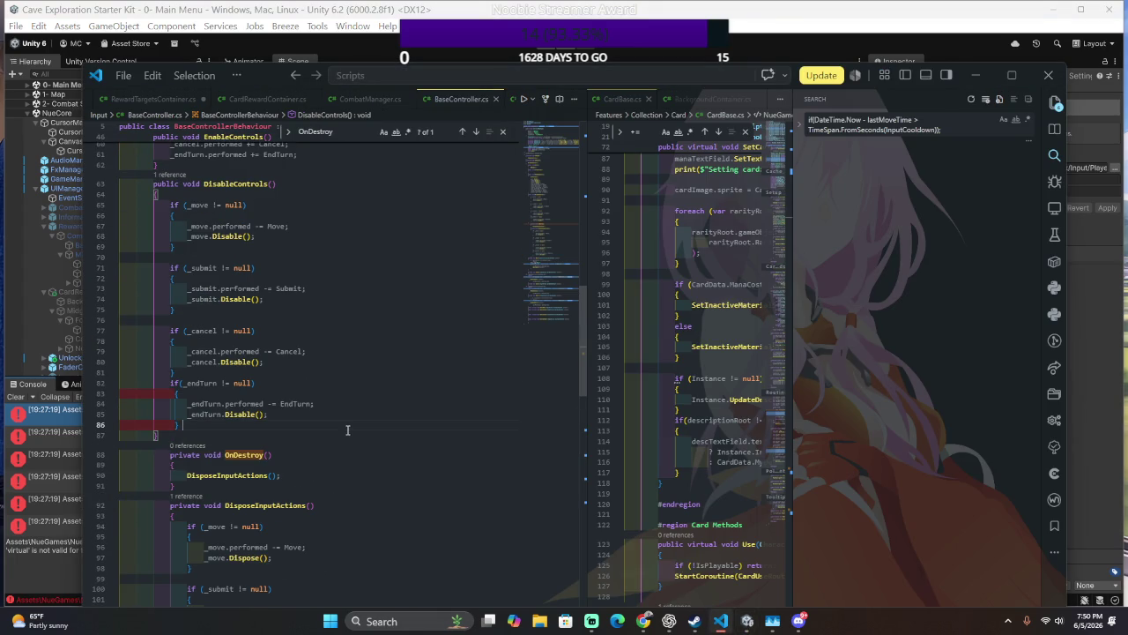
- Append .Action after FindAction("Move") on line 17, then return to Unity to recompile
{"action": "key", "text": "alt+Tab"}
{"action": "key", "text": "alt+Tab"}
{"action": "scroll", "coordinate": [258, 430], "scroll_direction": "up", "scroll_amount": 1}
{"action": "scroll", "coordinate": [258, 431], "scroll_direction": "up", "scroll_amount": 15}
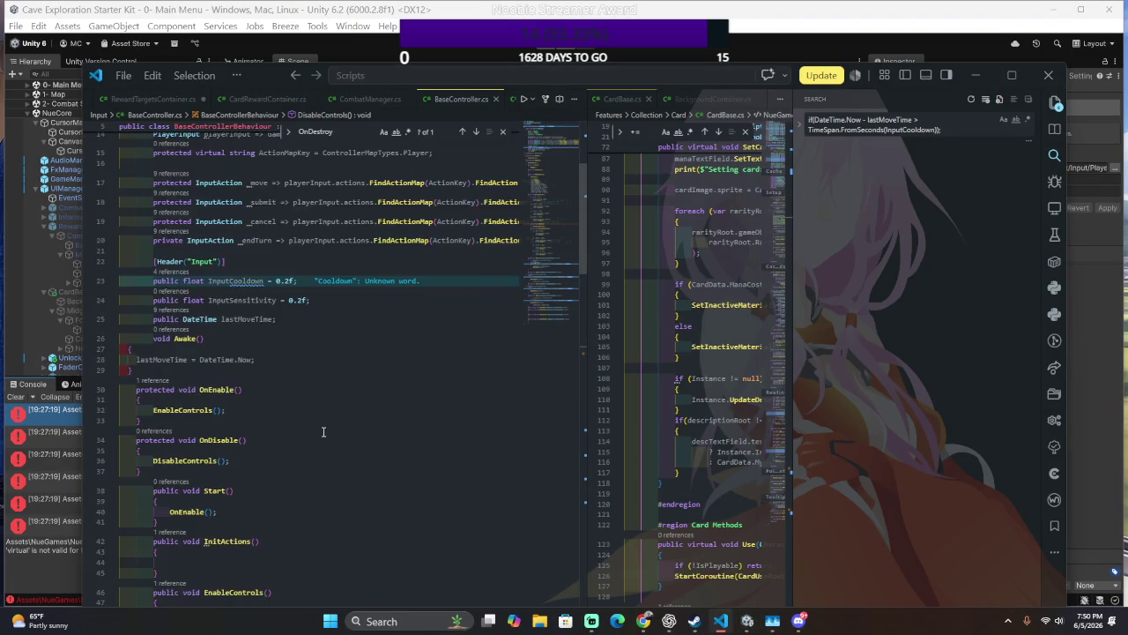
{"action": "scroll", "coordinate": [318, 430], "scroll_direction": "up", "scroll_amount": 3}
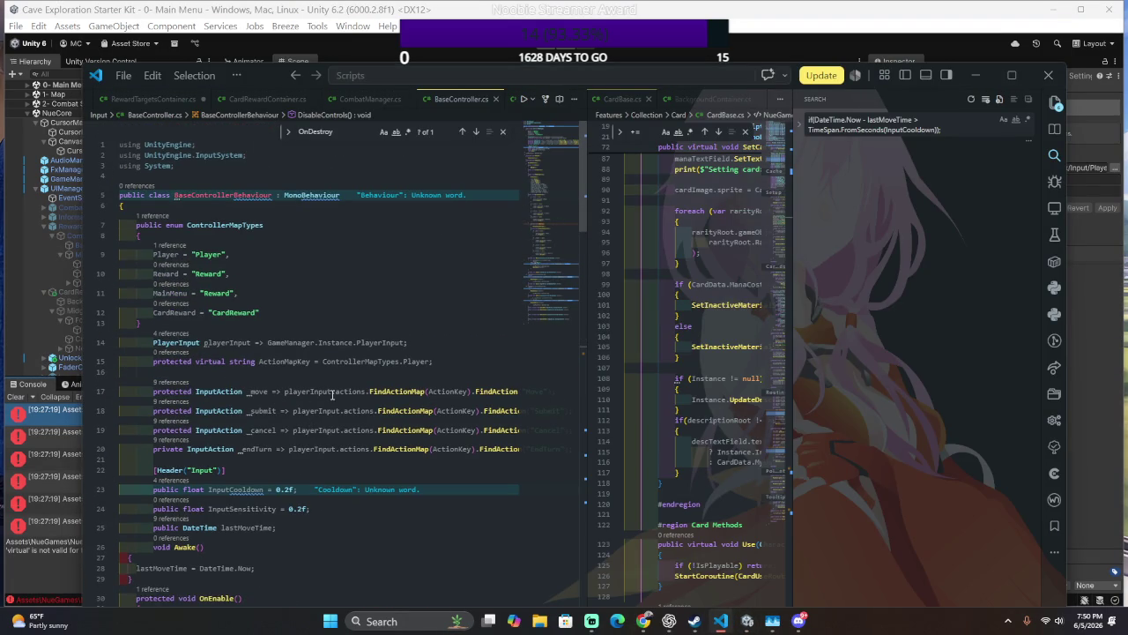
{"action": "scroll", "coordinate": [312, 403], "scroll_direction": "right", "scroll_amount": 3}
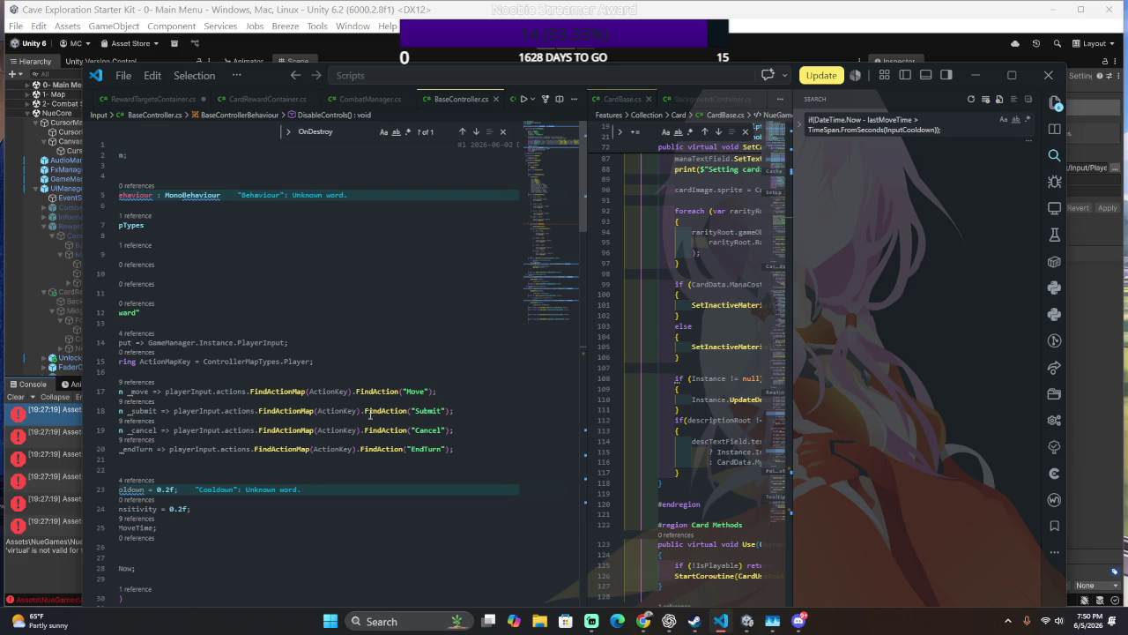
{"action": "left_click", "coordinate": [432, 391]}
{"action": "type", "text": ".A"}
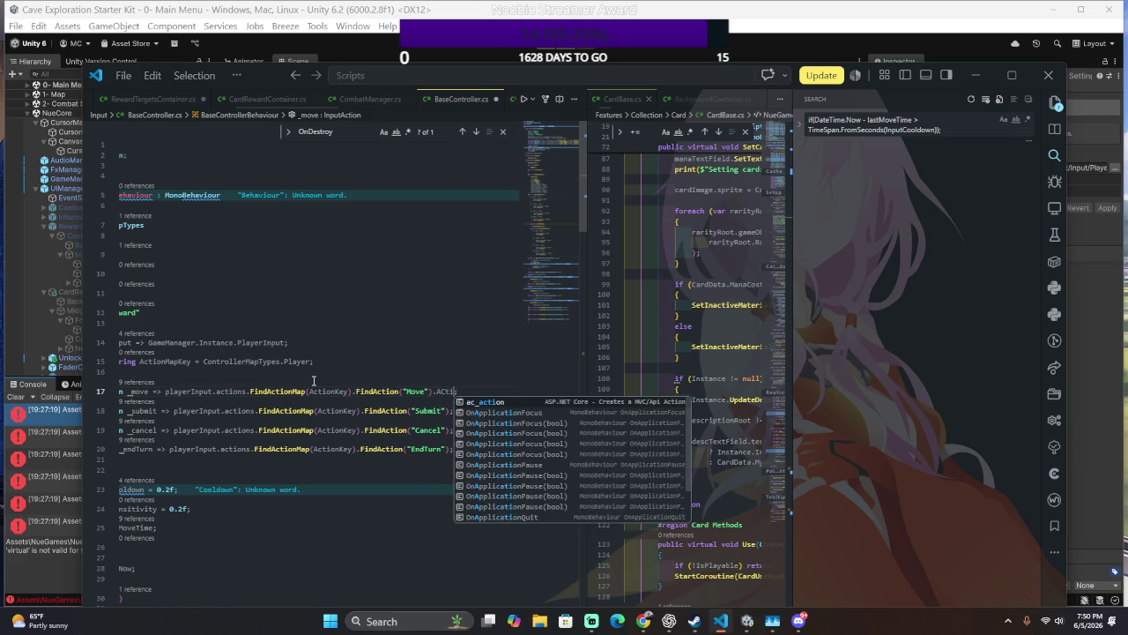
{"action": "type", "text": "ction;"}
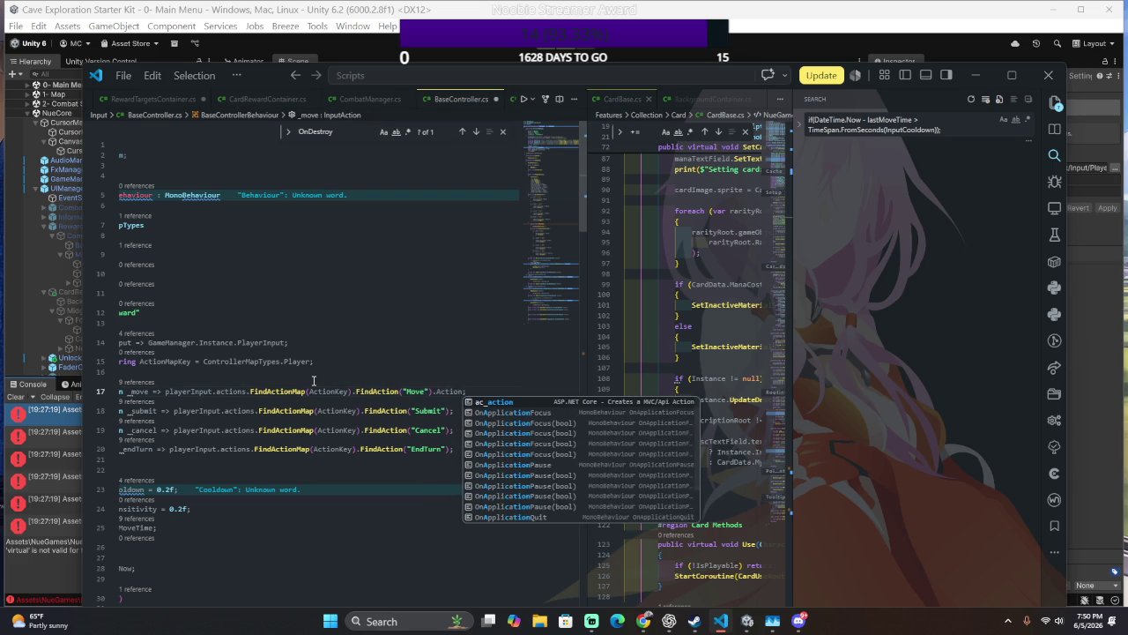
{"action": "key", "text": "alt+Tab"}
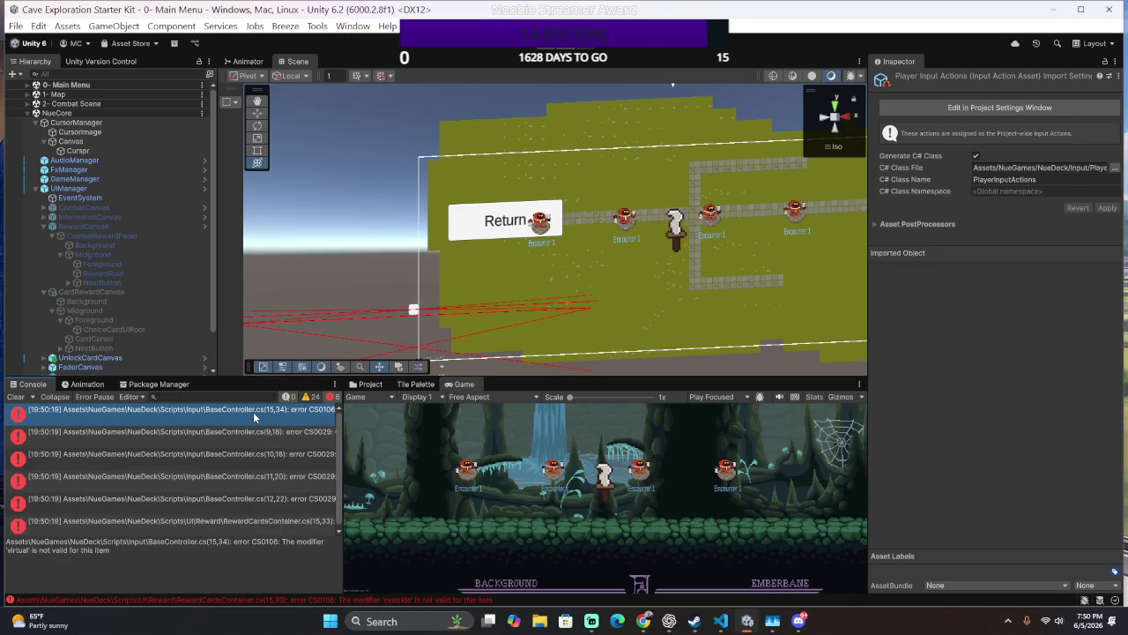
- Widen the Console and reopen the first compiler error in BaseController.cs
{"action": "key", "text": "alt+Tab"}
{"action": "scroll", "coordinate": [277, 398], "scroll_direction": "left", "scroll_amount": 3}
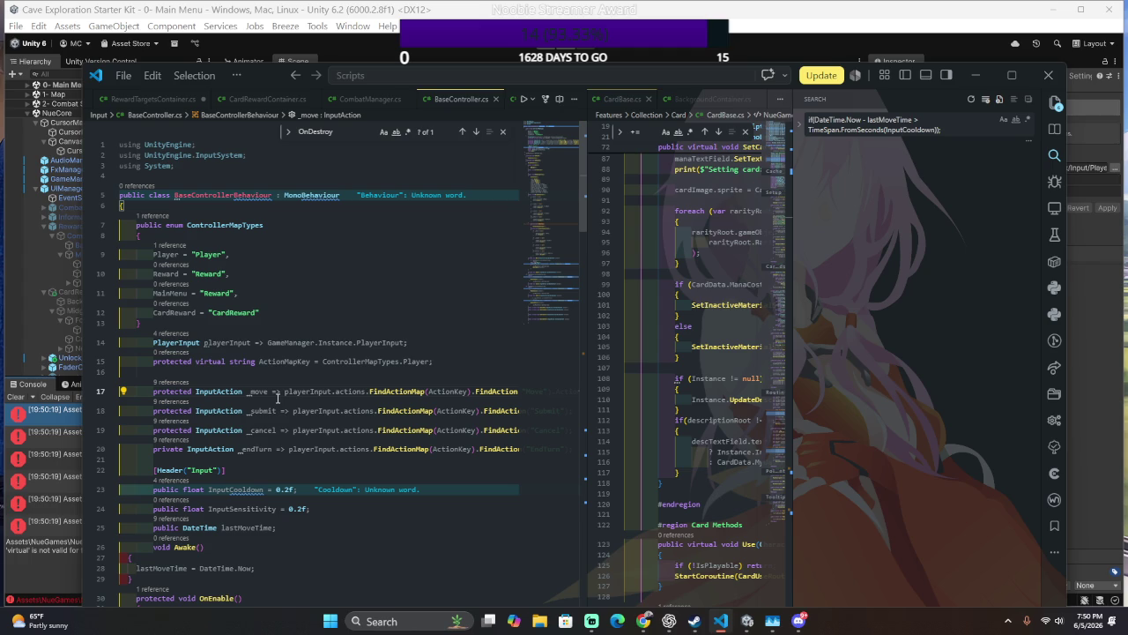
{"action": "key", "text": "alt+Tab"}
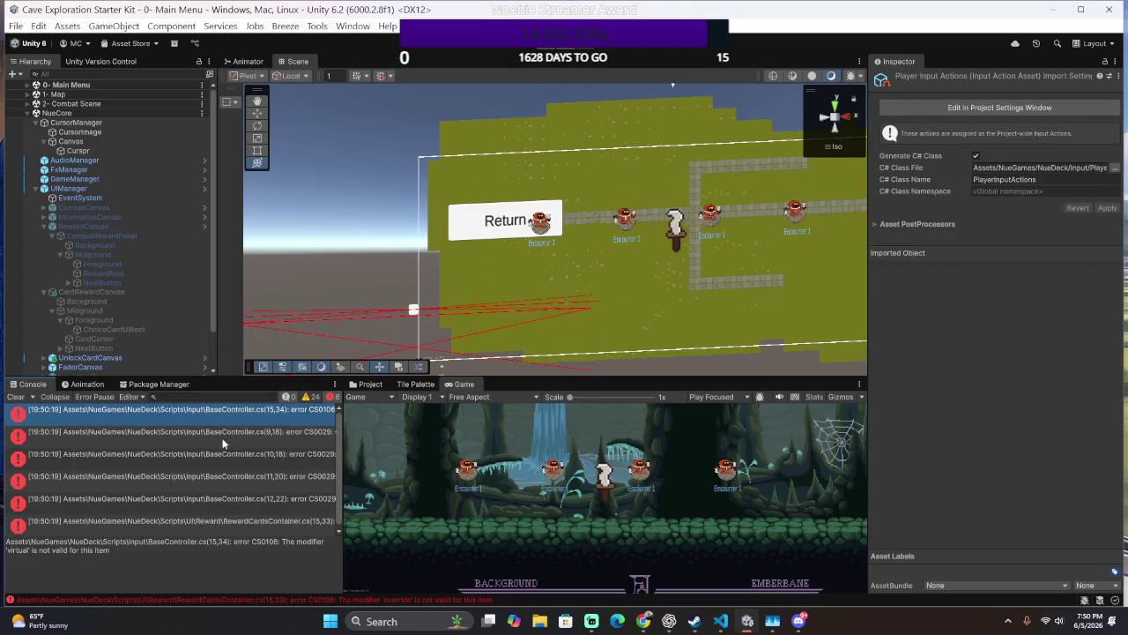
{"action": "left_click_drag", "start_coordinate": [342, 436], "coordinate": [429, 436]}
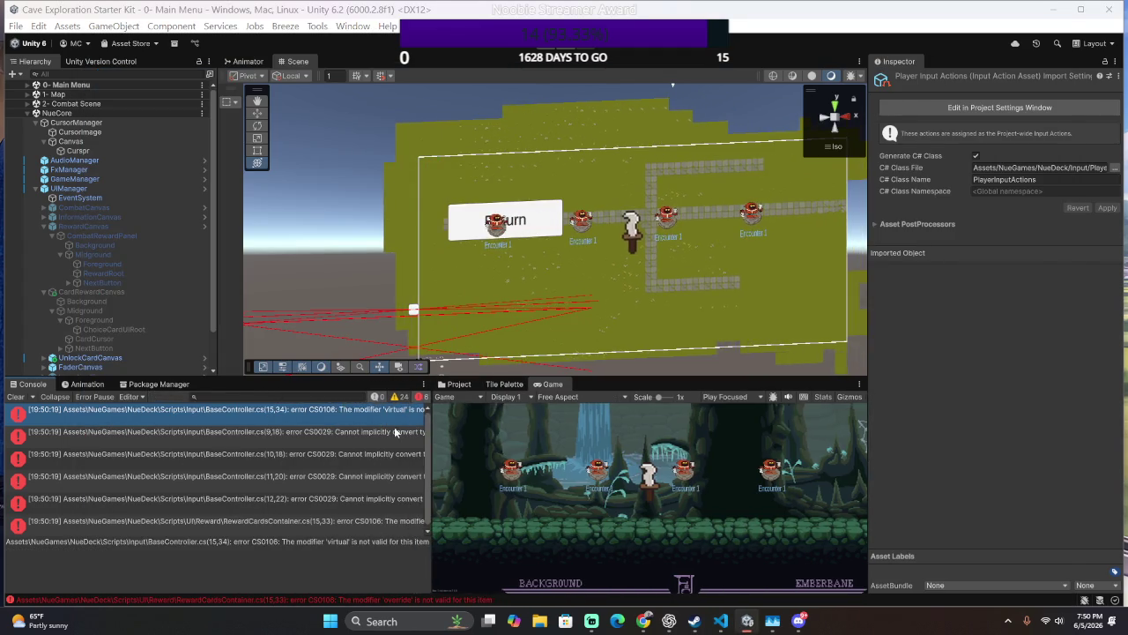
{"action": "double_click", "coordinate": [403, 432]}
{"action": "key", "text": "alt+Tab"}
{"action": "scroll", "coordinate": [317, 450], "scroll_direction": "down", "scroll_amount": 1}
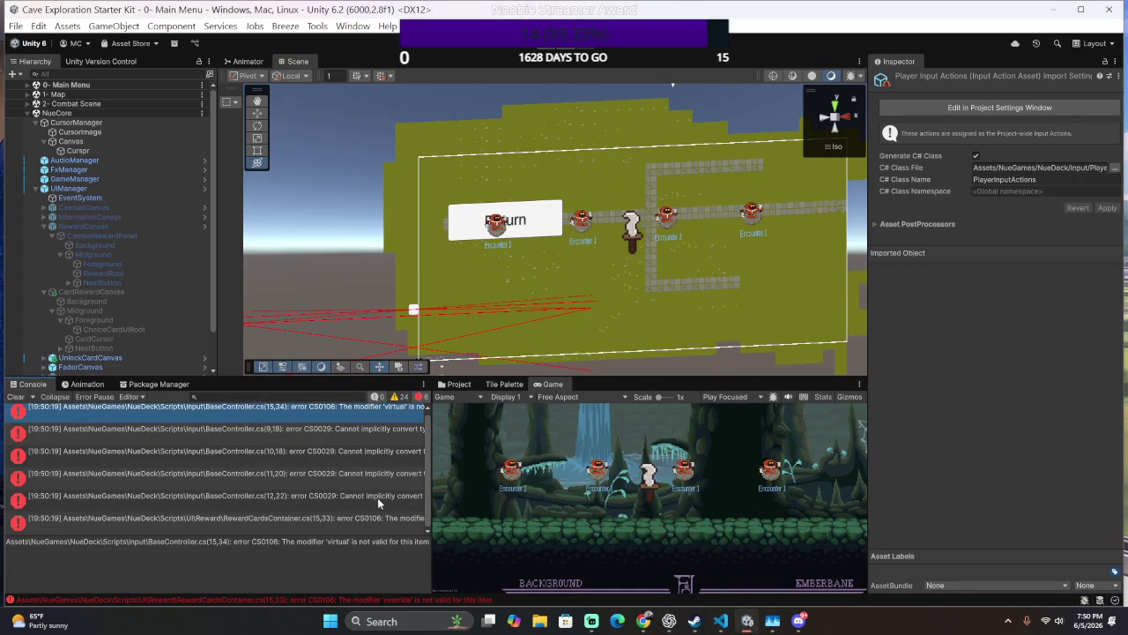
{"action": "key", "text": "alt+Tab"}
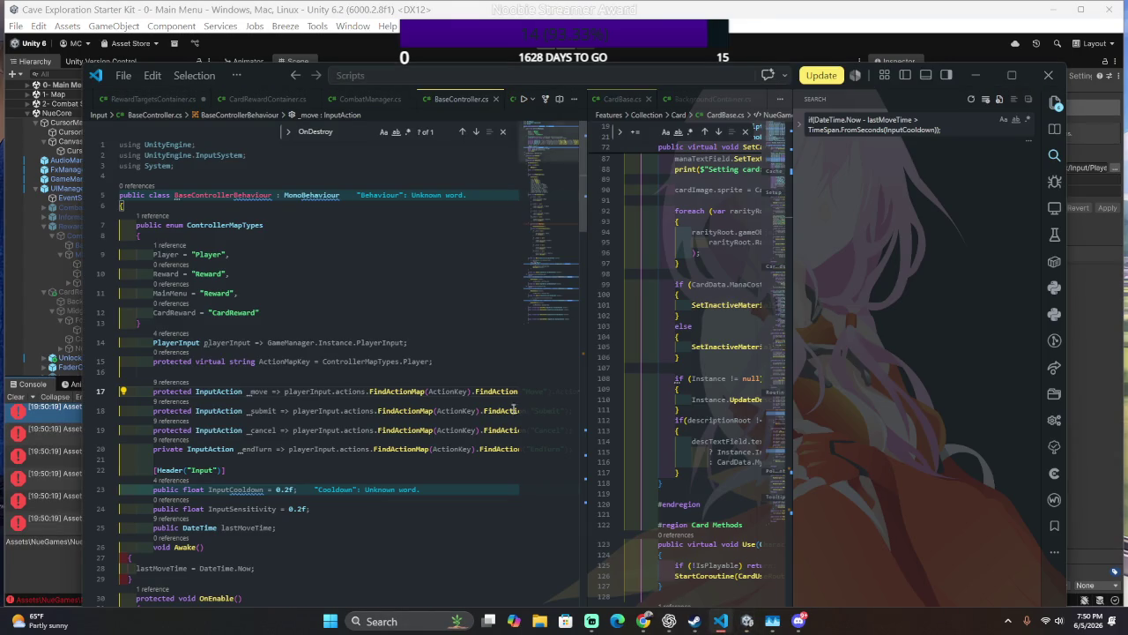
{"action": "scroll", "coordinate": [422, 398], "scroll_direction": "right", "scroll_amount": 5}
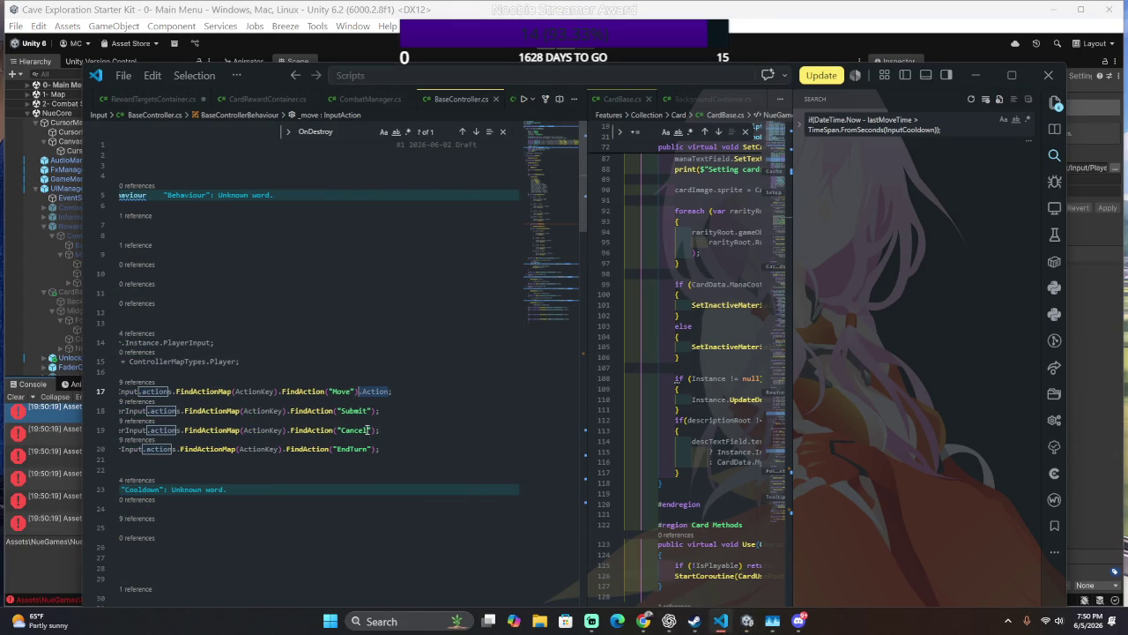
- Paste .Action after the Submit, Cancel and EndTurn FindAction calls on lines 18–20 and save
{"action": "left_click", "coordinate": [375, 411]}
{"action": "type", "text": ".Action"}
{"action": "left_click", "coordinate": [381, 448]}
{"action": "key", "text": "Home"}
{"action": "type", "text": ".Action"}
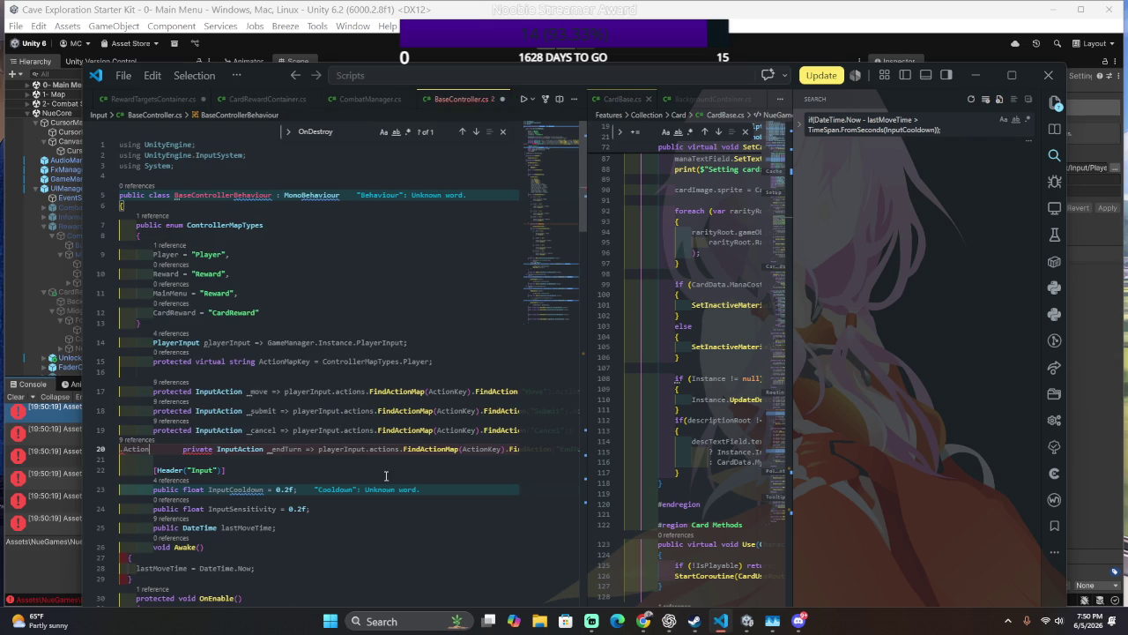
{"action": "key", "text": "ctrl+z"}
{"action": "scroll", "coordinate": [397, 460], "scroll_direction": "right", "scroll_amount": 5}
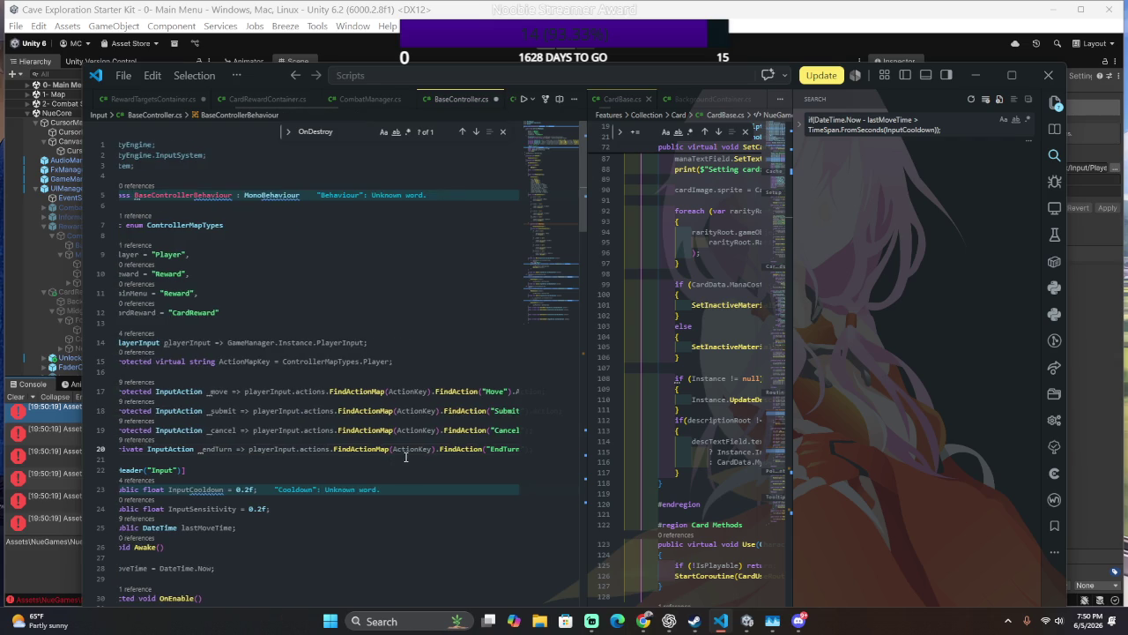
{"action": "left_click", "coordinate": [371, 430]}
{"action": "type", "text": ".Action"}
{"action": "left_click", "coordinate": [369, 450]}
{"action": "double_click", "coordinate": [371, 450]}
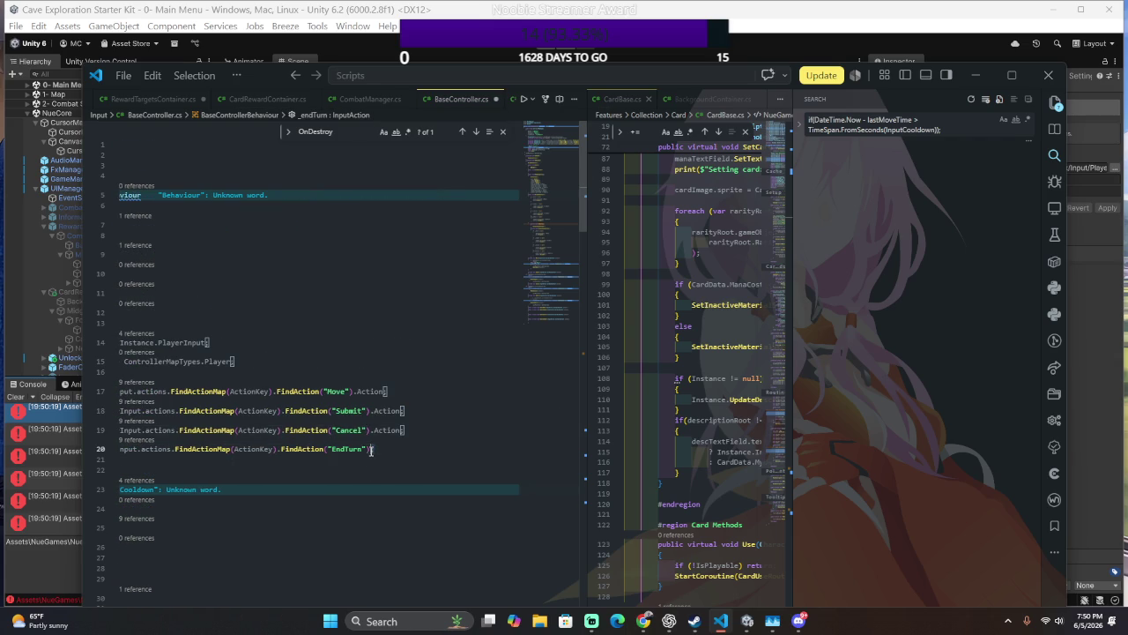
{"action": "type", "text": ".Action"}
{"action": "key", "text": "ctrl+s"}
- Redo the EndTurn .Action edit, save again, and widen the Console to review errors
{"action": "key", "text": "alt+Tab"}
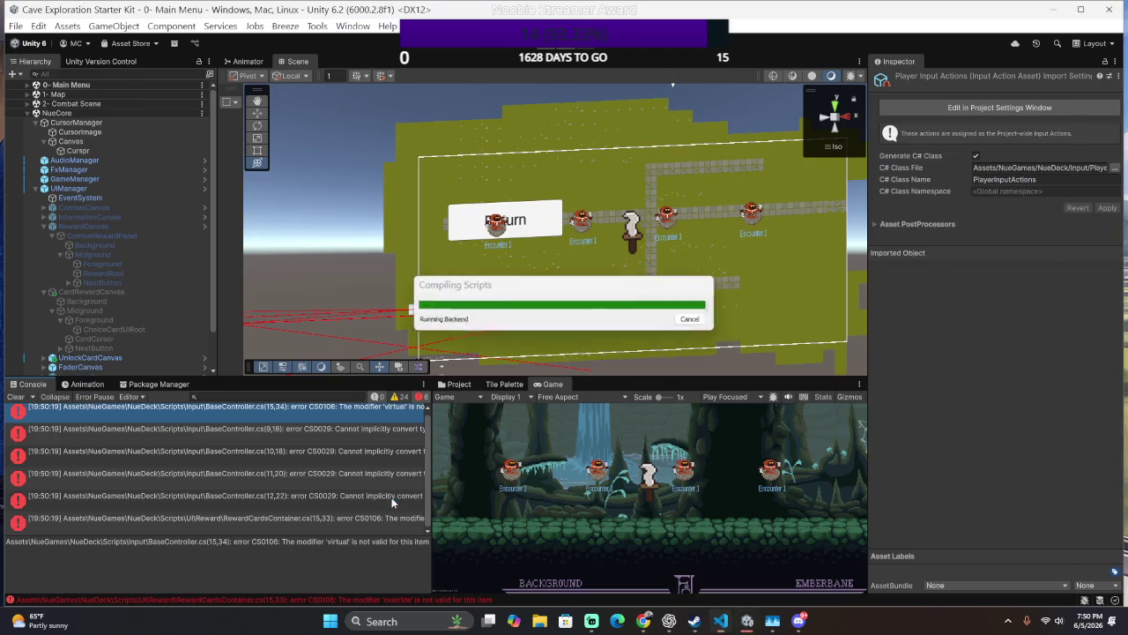
{"action": "key", "text": "alt+Tab"}
{"action": "key", "text": "ctrl+z"}
{"action": "key", "text": "ctrl+v"}
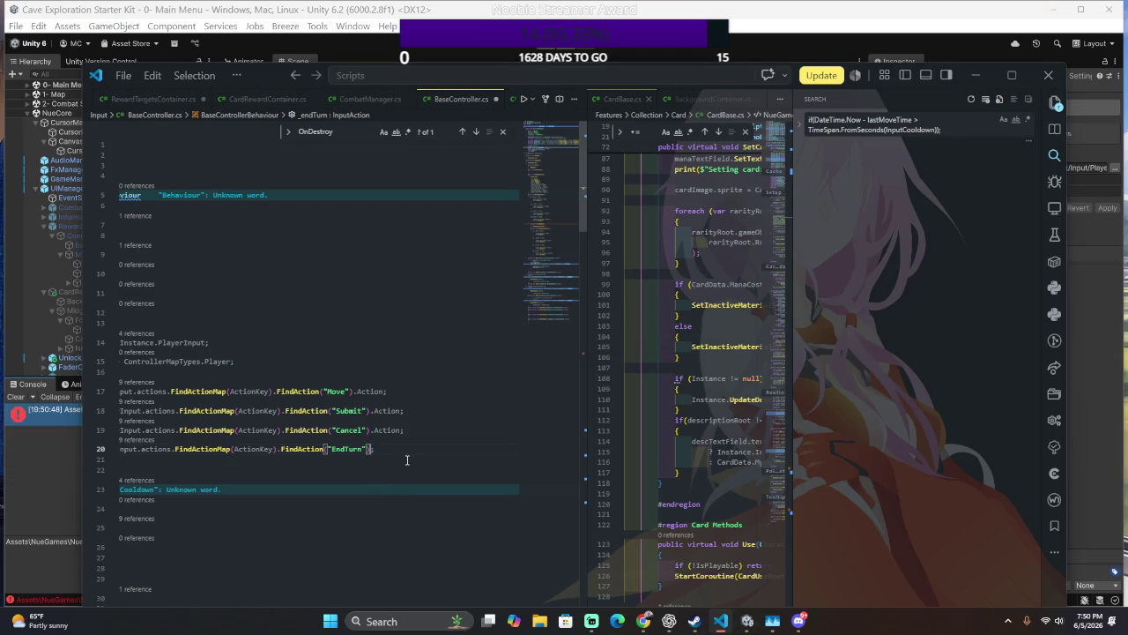
{"action": "key", "text": "ctrl+s"}
{"action": "key", "text": "alt+Tab"}
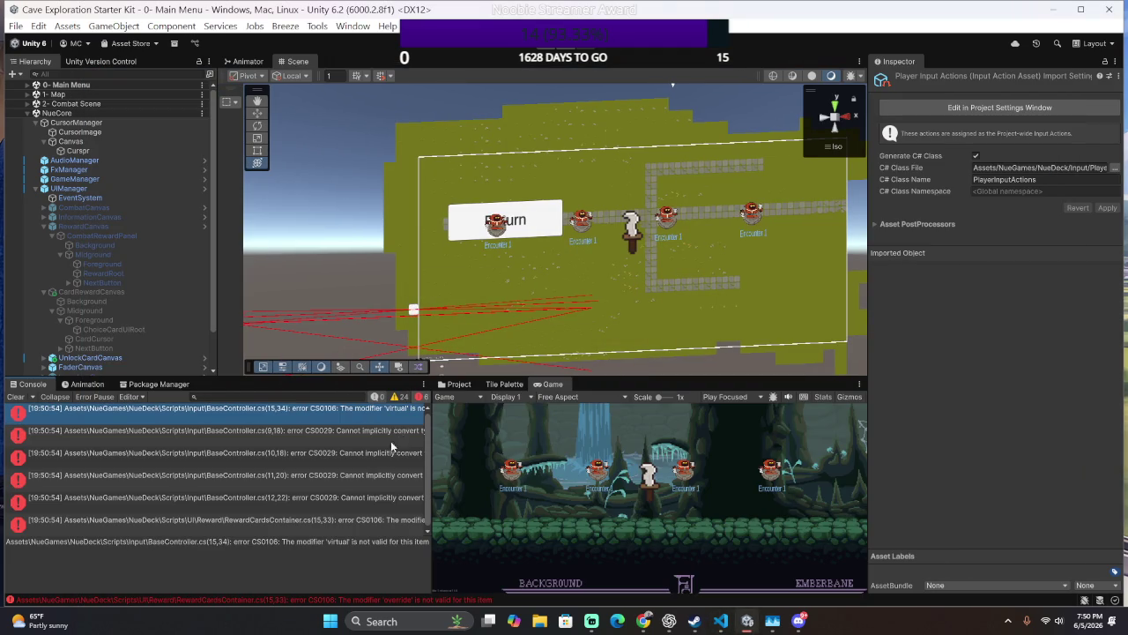
{"action": "scroll", "coordinate": [374, 450], "scroll_direction": "up", "scroll_amount": 1}
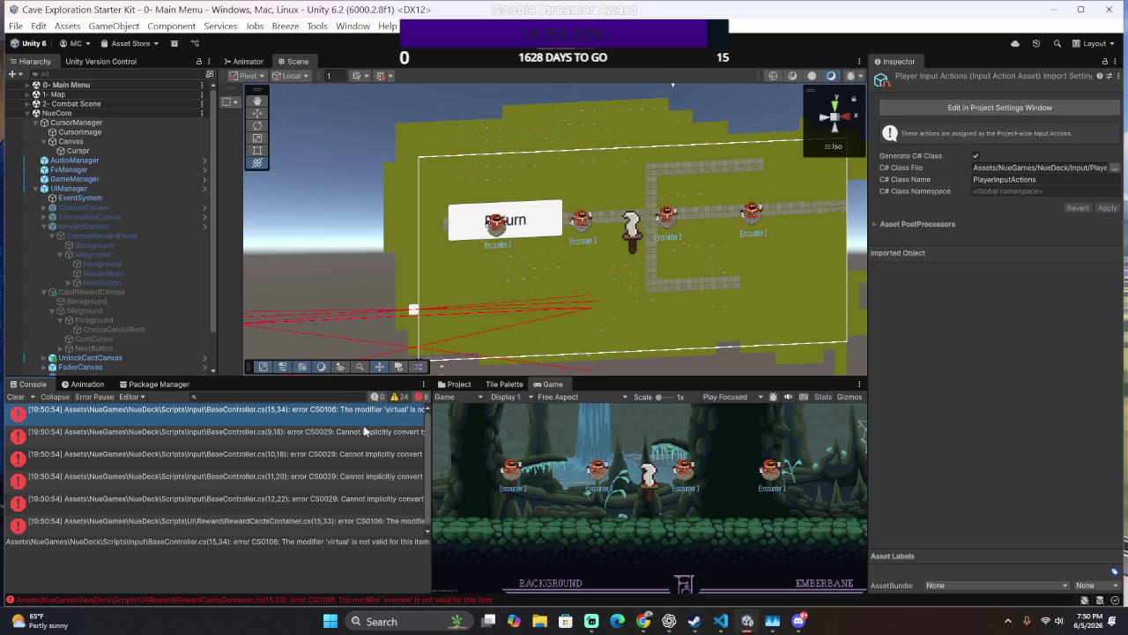
{"action": "mouse_move", "coordinate": [430, 443]}
{"action": "left_mouse_down"}
{"action": "mouse_move", "coordinate": [567, 442]}
{"action": "mouse_move", "coordinate": [535, 443]}
{"action": "left_mouse_up"}
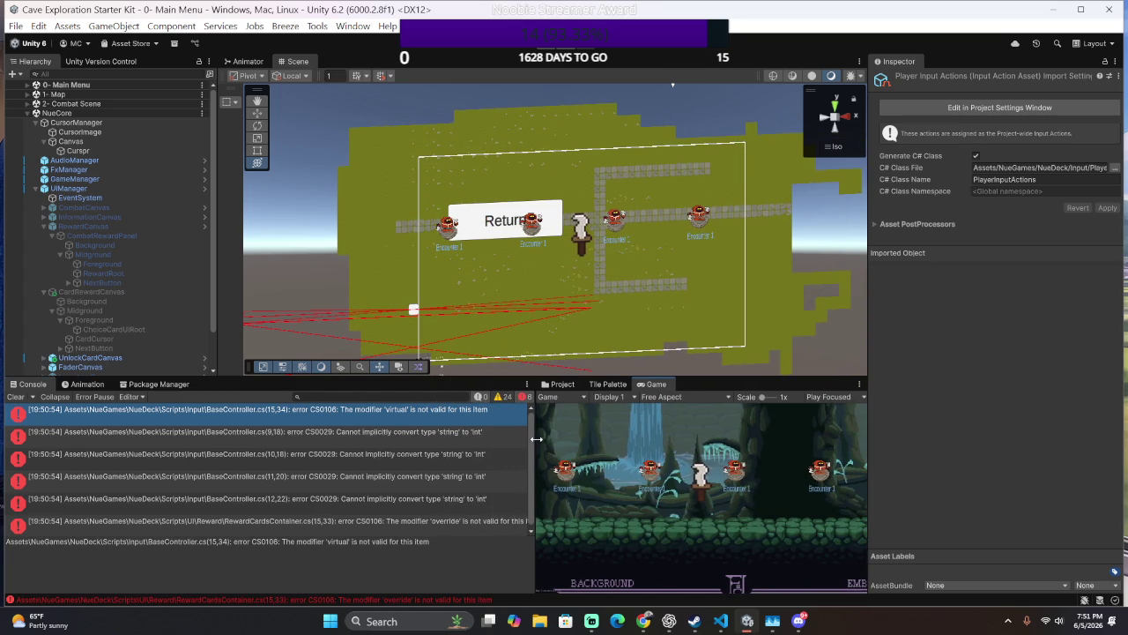
- Open the string-to-int conversion error and inspect the _move input action line
{"action": "scroll", "coordinate": [457, 441], "scroll_direction": "down", "scroll_amount": 1}
{"action": "left_click", "coordinate": [455, 437]}
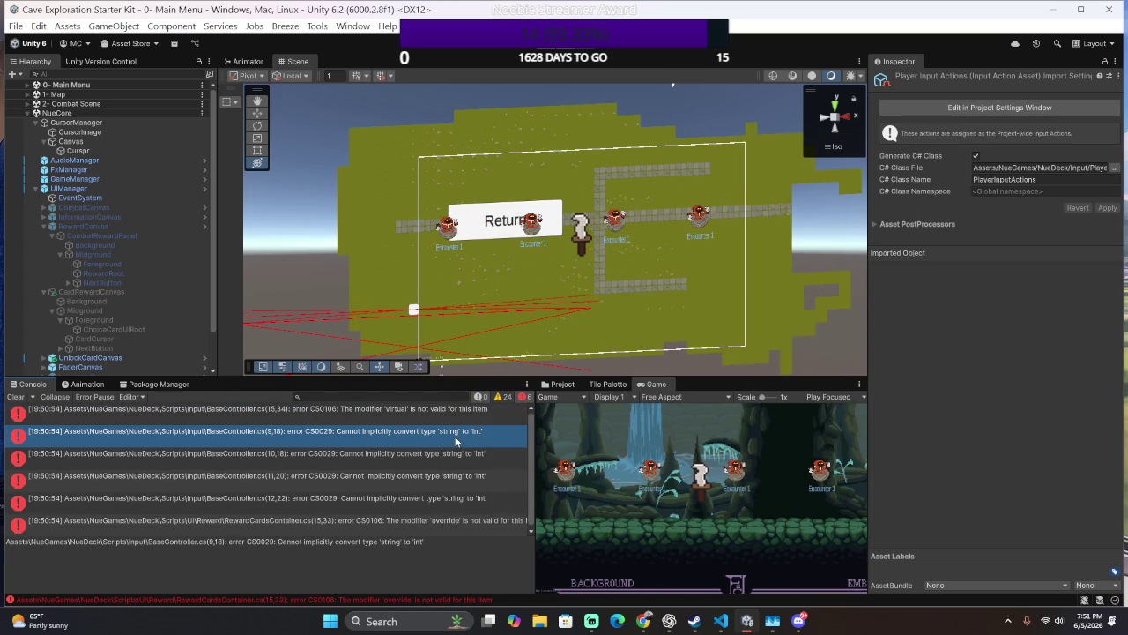
{"action": "double_click", "coordinate": [455, 436]}
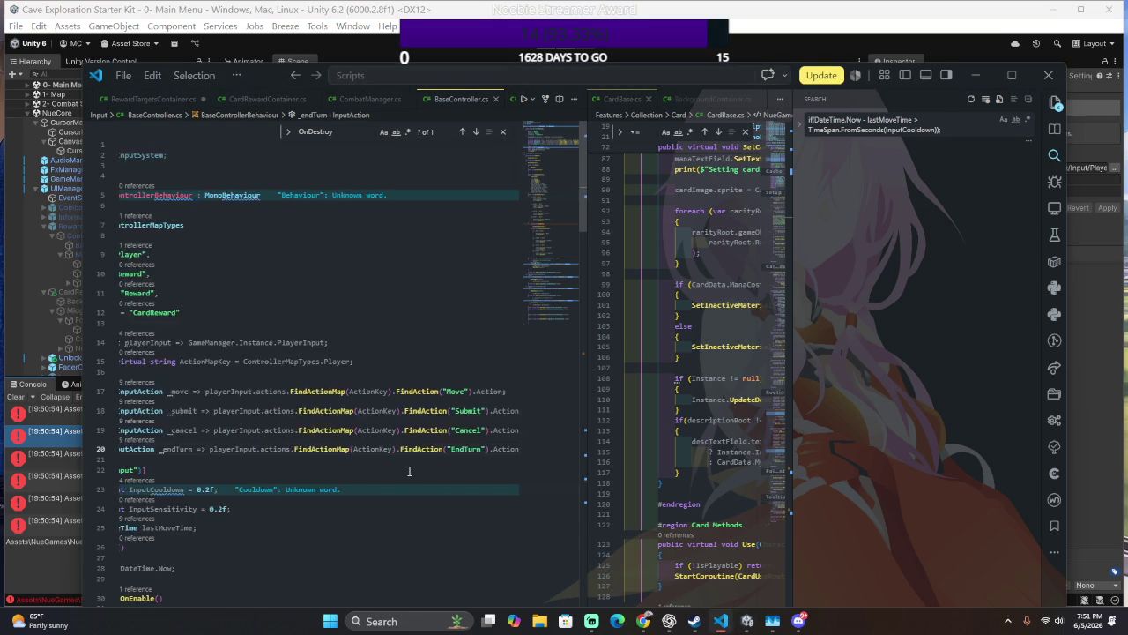
{"action": "scroll", "coordinate": [409, 467], "scroll_direction": "right", "scroll_amount": 3}
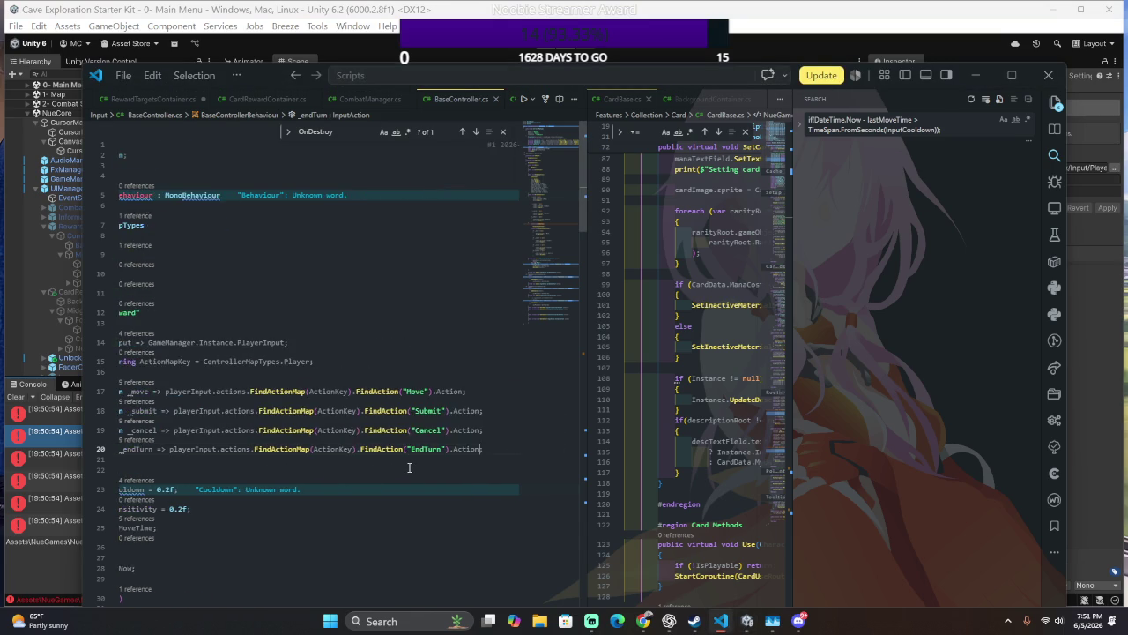
{"action": "scroll", "coordinate": [409, 467], "scroll_direction": "left", "scroll_amount": 3}
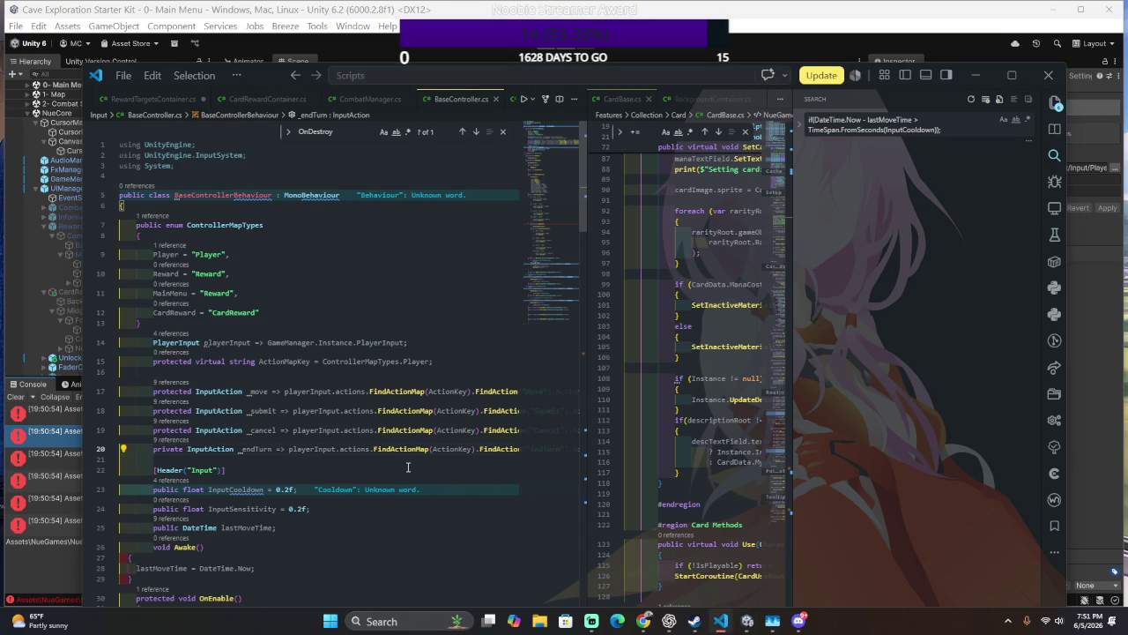
{"action": "scroll", "coordinate": [454, 412], "scroll_direction": "right", "scroll_amount": 2}
{"action": "left_click", "coordinate": [447, 399]}
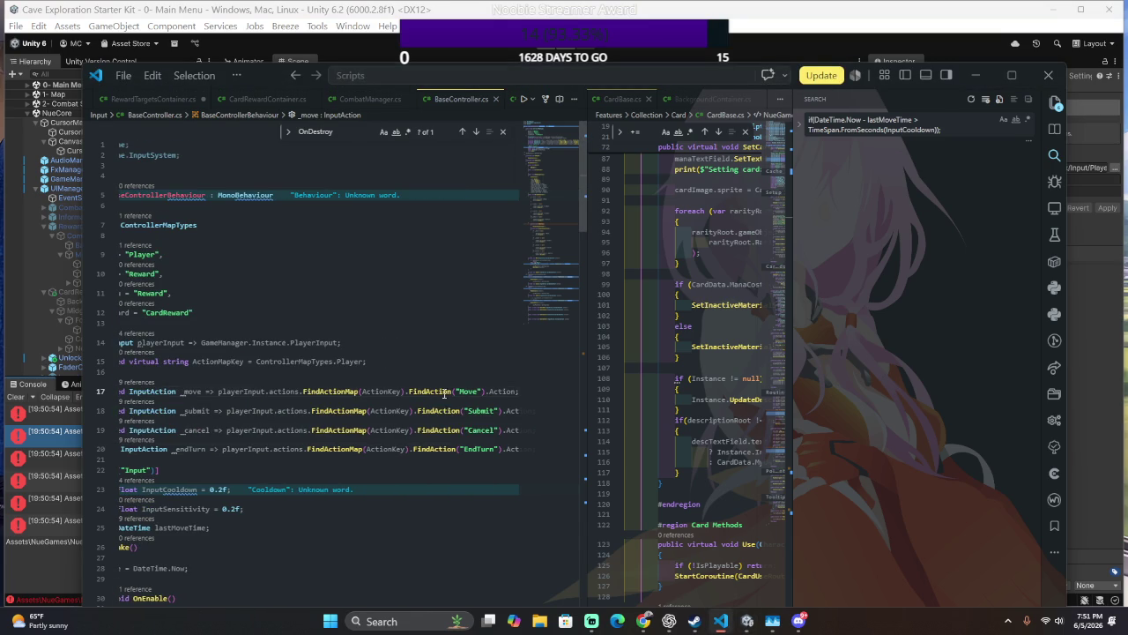
{"action": "scroll", "coordinate": [353, 412], "scroll_direction": "left", "scroll_amount": 2}
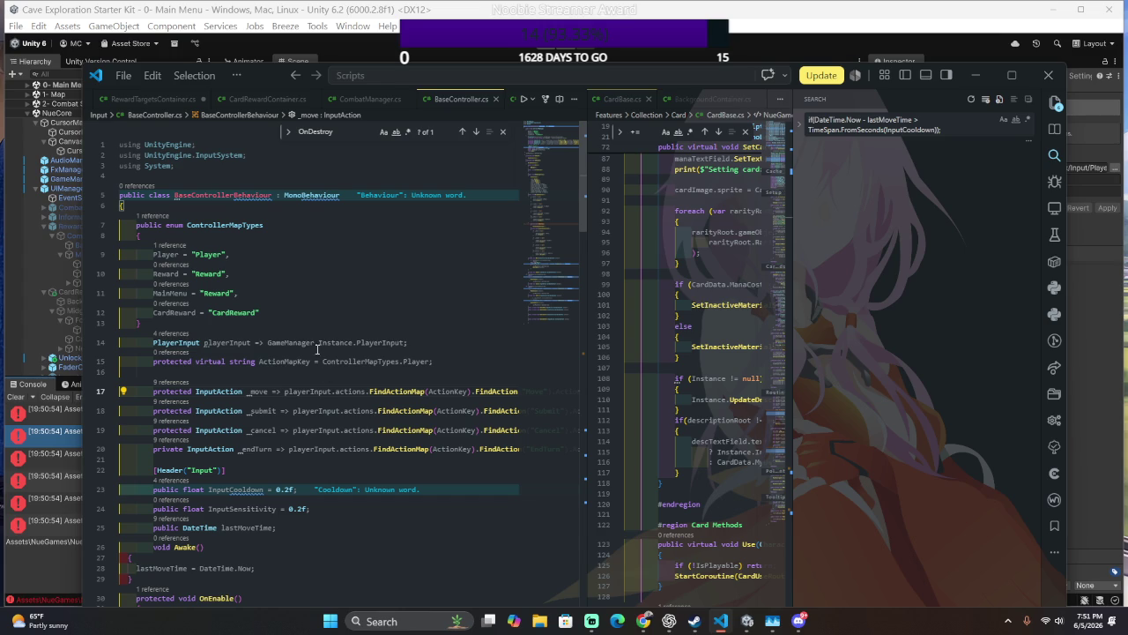
- Delete the ControllerMapTypes enum and set ActionMapKey's default to "Player"
{"action": "mouse_move", "coordinate": [316, 323]}
{"action": "left_mouse_down"}
{"action": "mouse_move", "coordinate": [376, 272]}
{"action": "mouse_move", "coordinate": [385, 212]}
{"action": "left_mouse_up"}
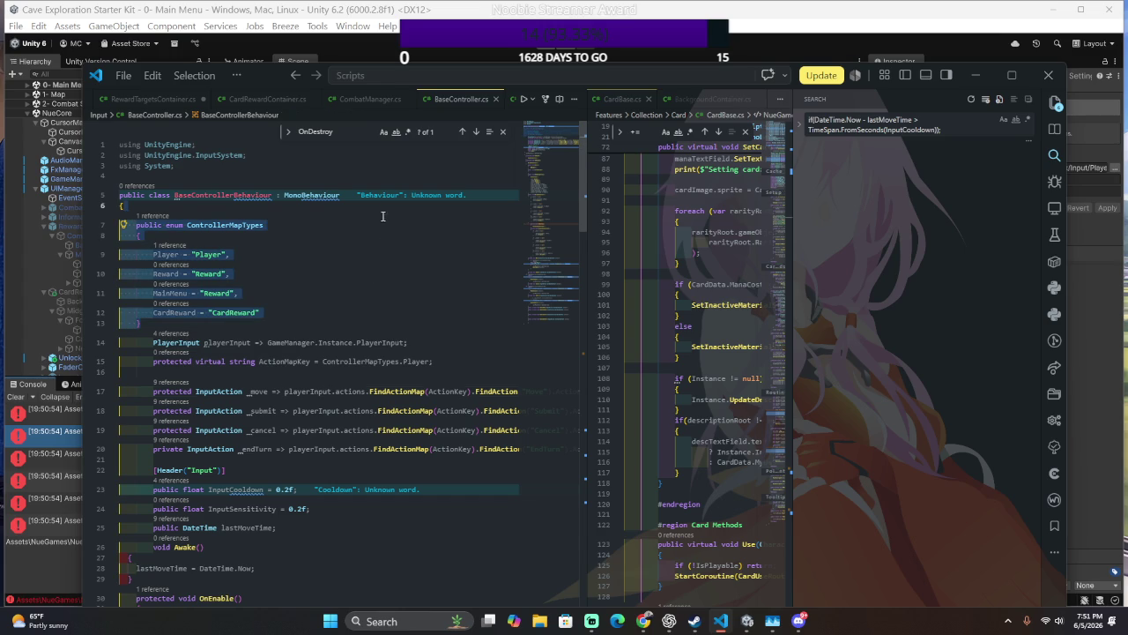
{"action": "key", "text": "Delete"}
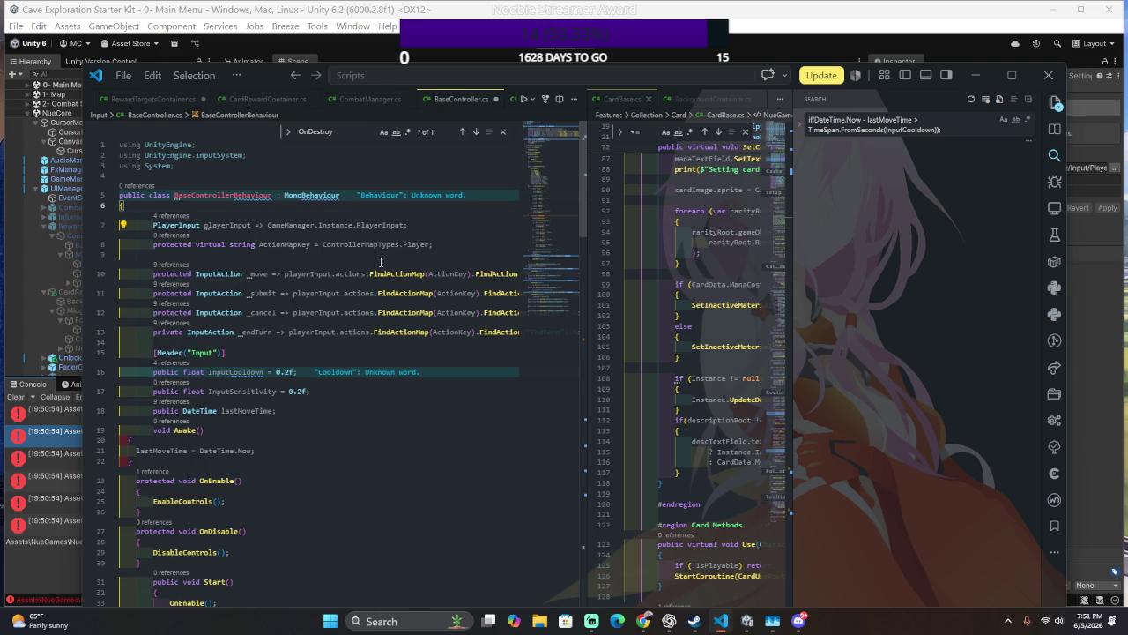
{"action": "left_click", "coordinate": [402, 245]}
{"action": "key", "text": "shift+Right"}
{"action": "key", "text": "shift+Right"}
{"action": "key", "text": "shift+Right"}
{"action": "type", "text": "\"Player"}
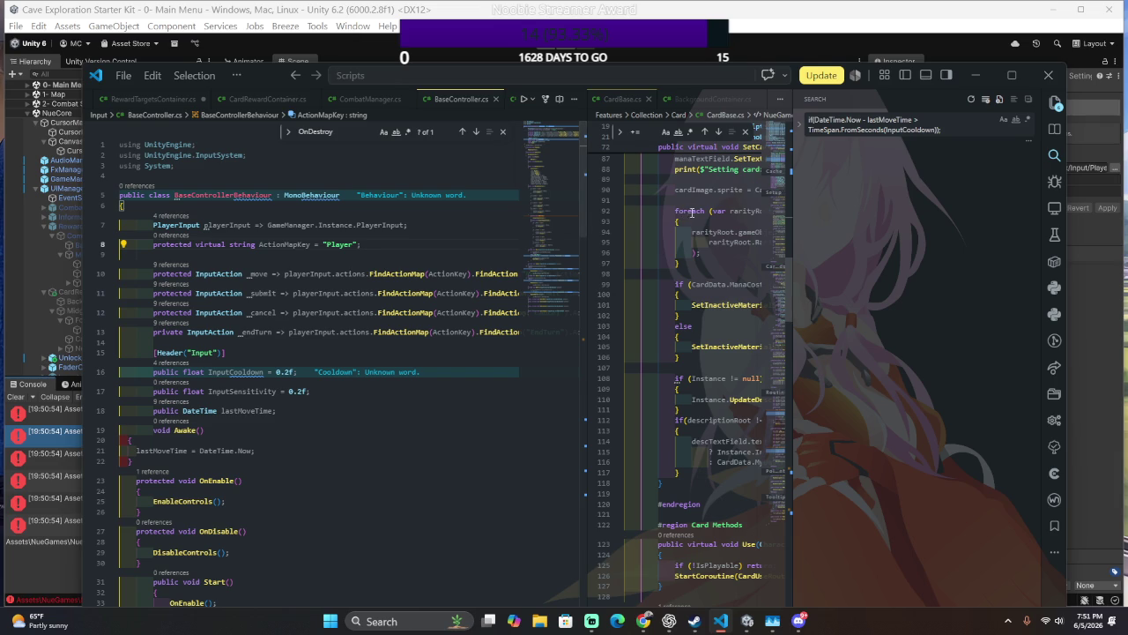
{"action": "left_click", "coordinate": [290, 245]}
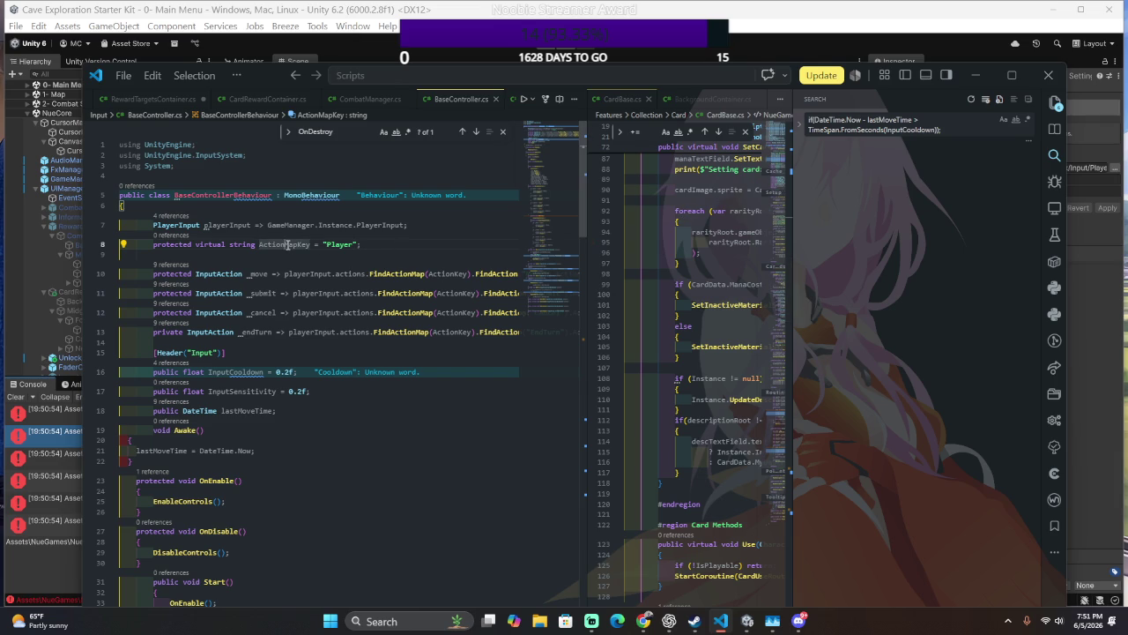
- Search for ActionMapKey, open RewardCardsContainer.cs, and restore line 14 after a botched first edit
{"action": "key", "text": "ctrl+shift+f"}
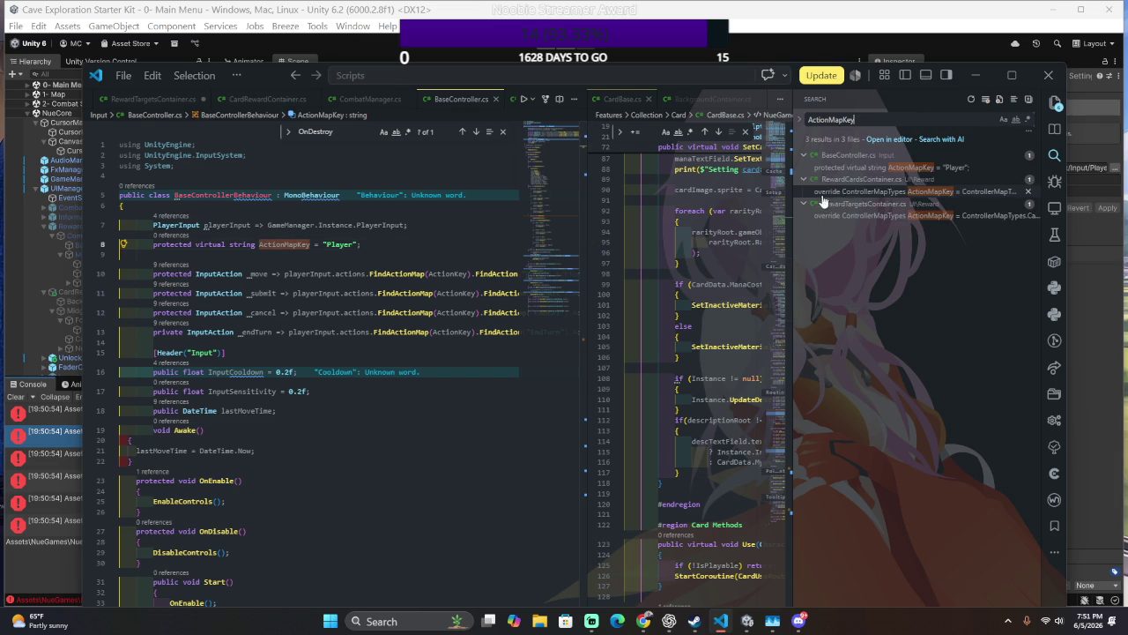
{"action": "left_click", "coordinate": [868, 191]}
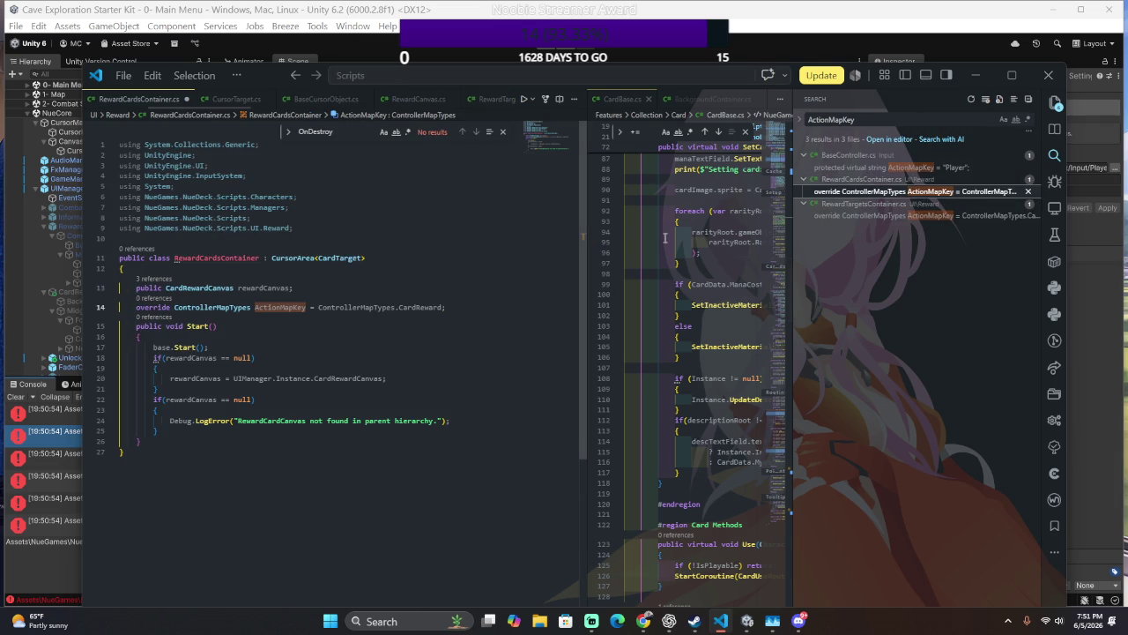
{"action": "left_click", "coordinate": [280, 307]}
{"action": "left_click", "coordinate": [397, 307], "text": "shift"}
{"action": "key", "text": "Delete"}
{"action": "key", "text": "Delete"}
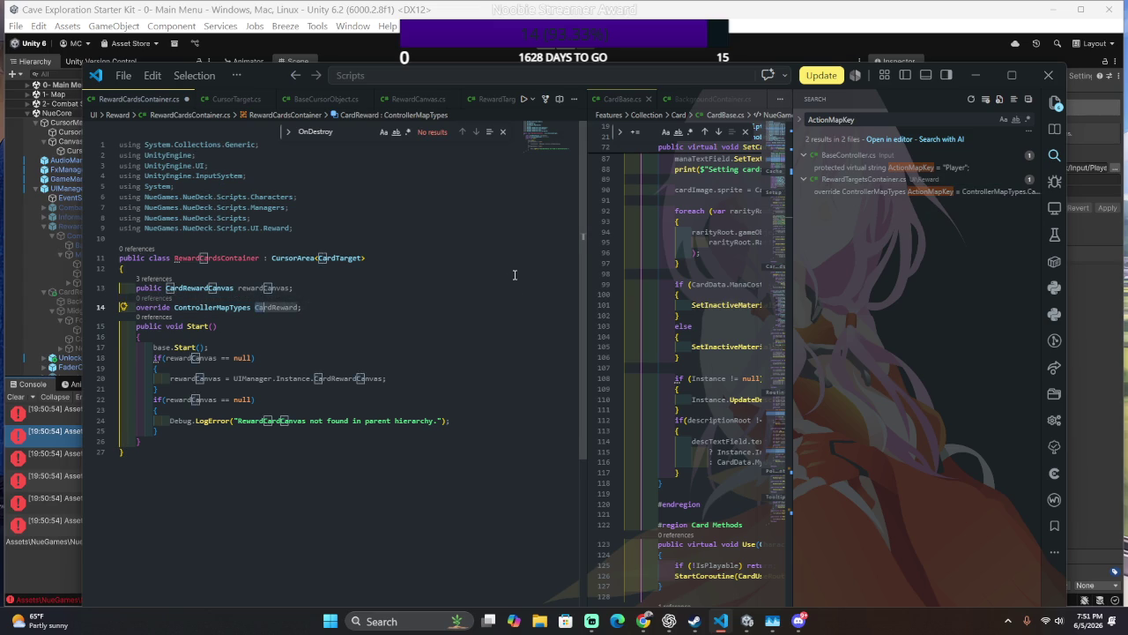
{"action": "type", "text": "\""}
{"action": "key", "text": "End"}
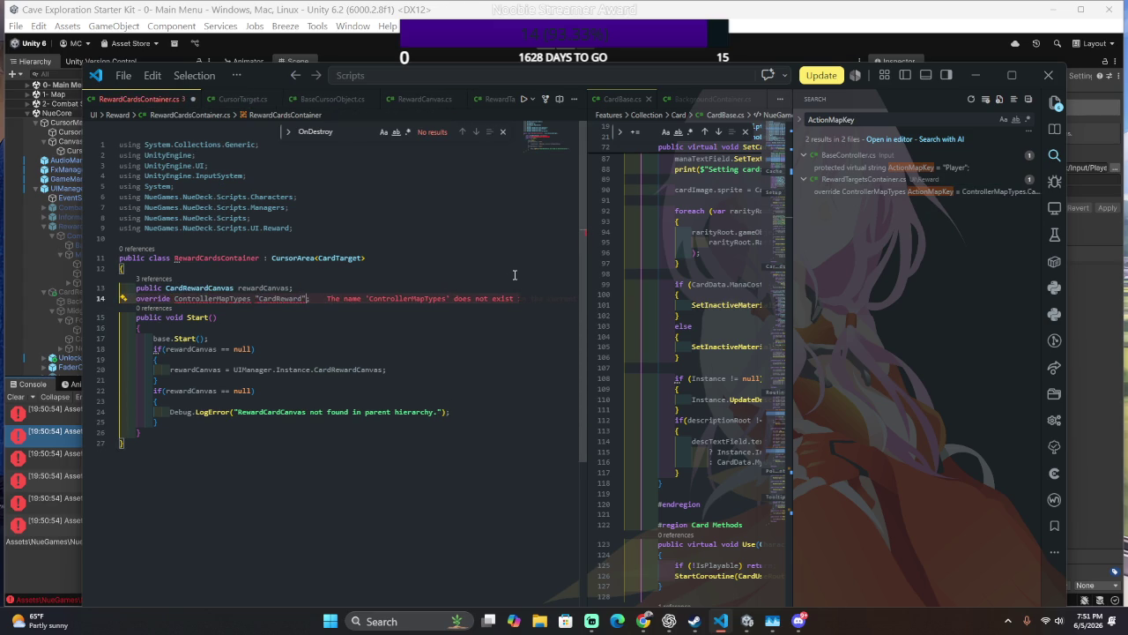
{"action": "key", "text": "Left"}
{"action": "key", "text": "Left"}
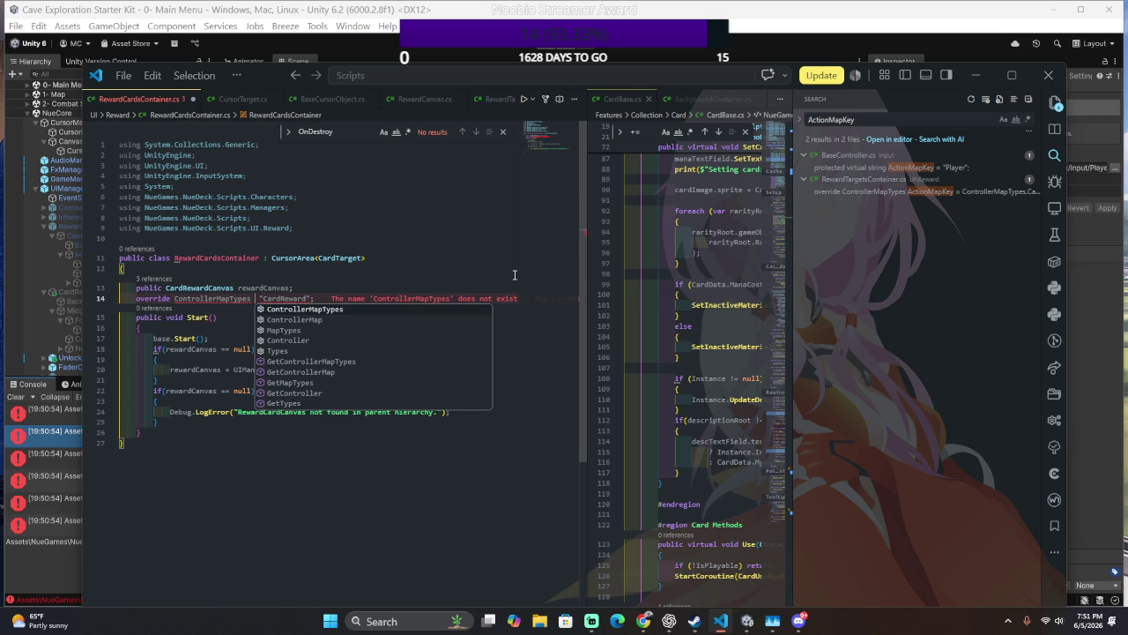
{"action": "key", "text": "Escape"}
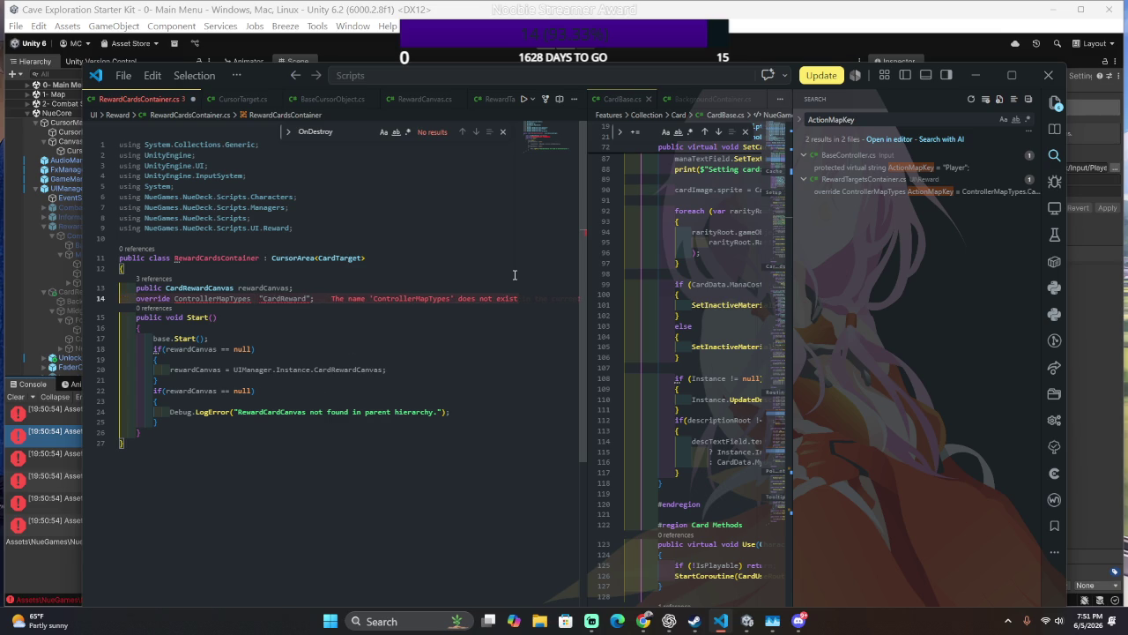
{"action": "key", "text": "BackSpace"}
{"action": "key", "text": "Delete"}
{"action": "key", "text": "ctrl+Right"}
{"action": "key", "text": "Delete"}
{"action": "key", "text": "Tab"}
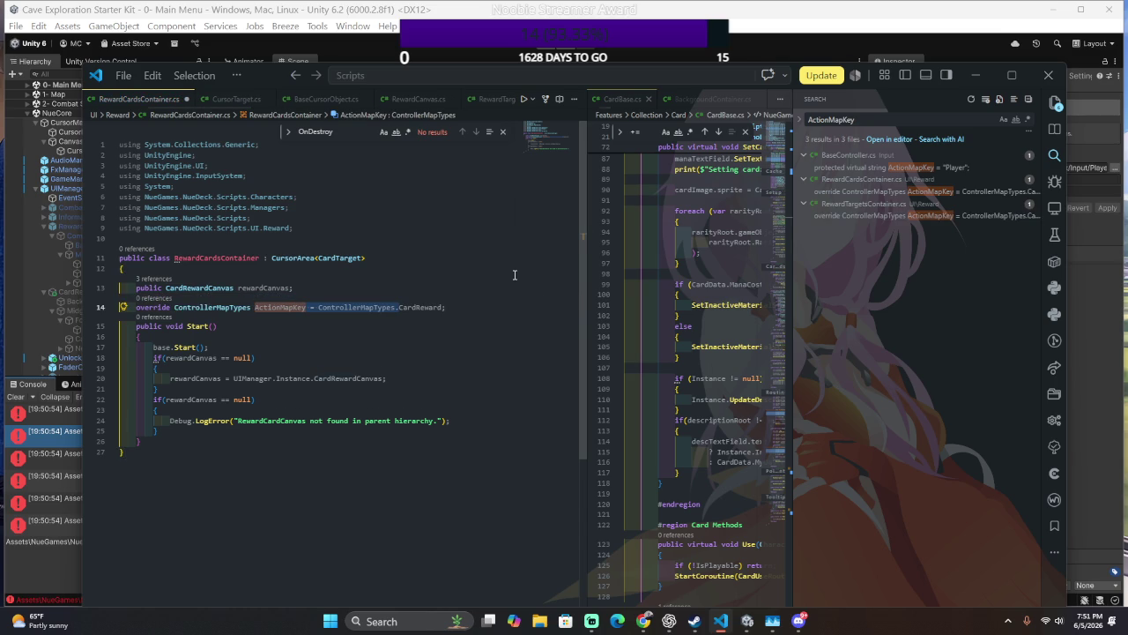
- Replace ControllerMapTypes.CardReward with the string "CardReward" and select the new override line
{"action": "key", "text": "Left"}
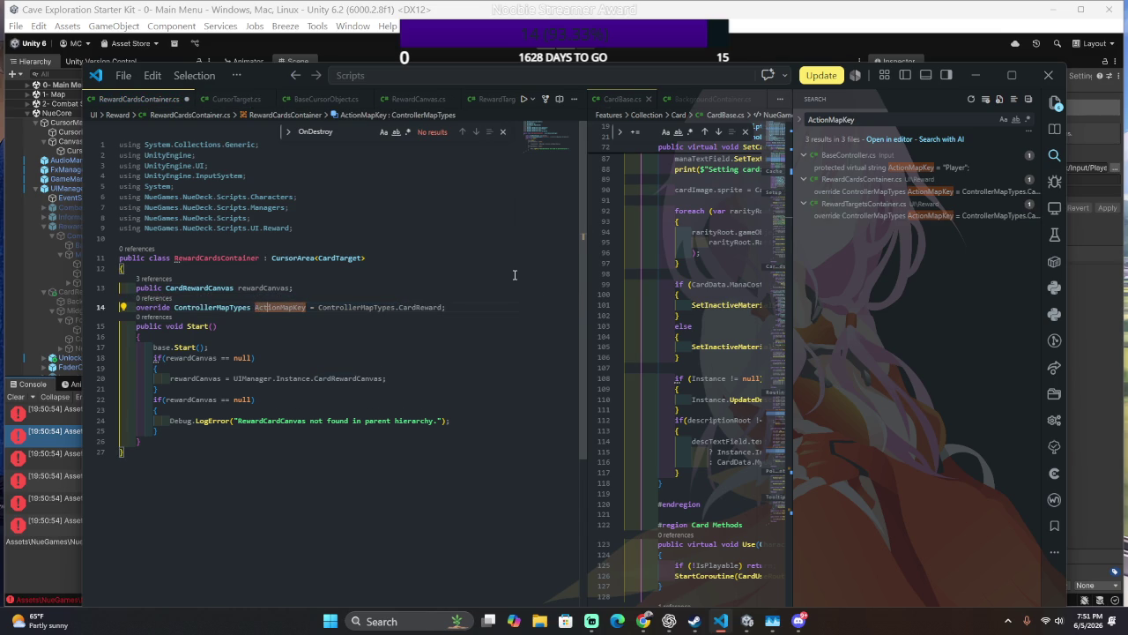
{"action": "key", "text": "ctrl+Right"}
{"action": "key", "text": "ctrl+Right"}
{"action": "key", "text": "Right"}
{"action": "key", "text": "shift+Right"}
{"action": "key", "text": "shift+Right"}
{"action": "key", "text": "shift+Right"}
{"action": "key", "text": "BackSpace"}
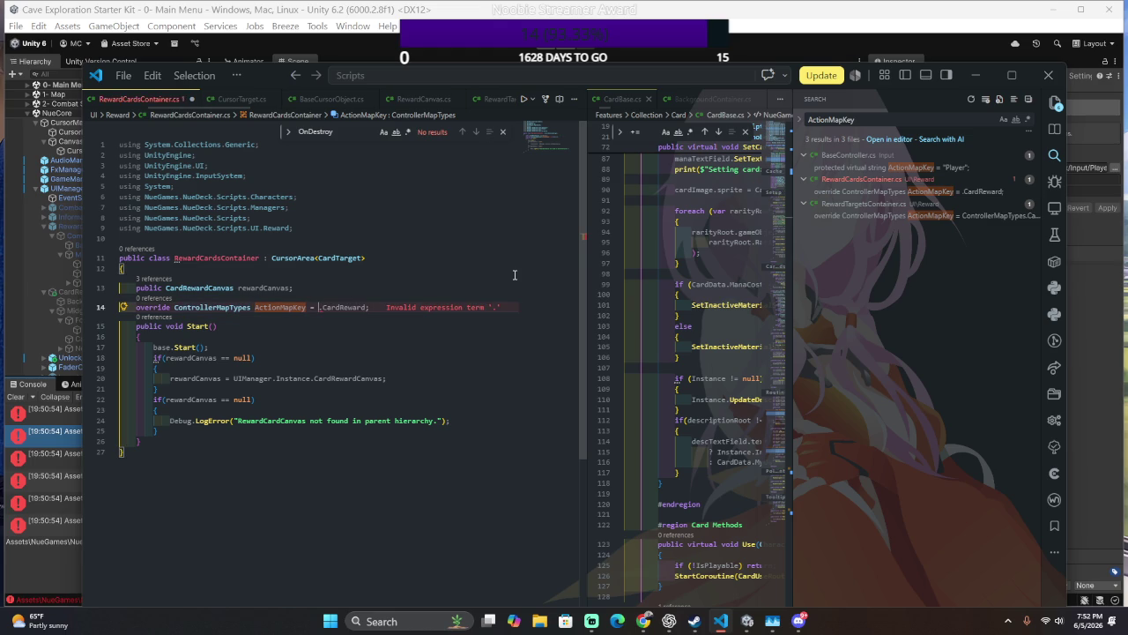
{"action": "key", "text": "Delete"}
{"action": "key", "text": "shift+Right"}
{"action": "key", "text": "shift+Right"}
{"action": "key", "text": "shift+Right"}
{"action": "key", "text": "shift+Right"}
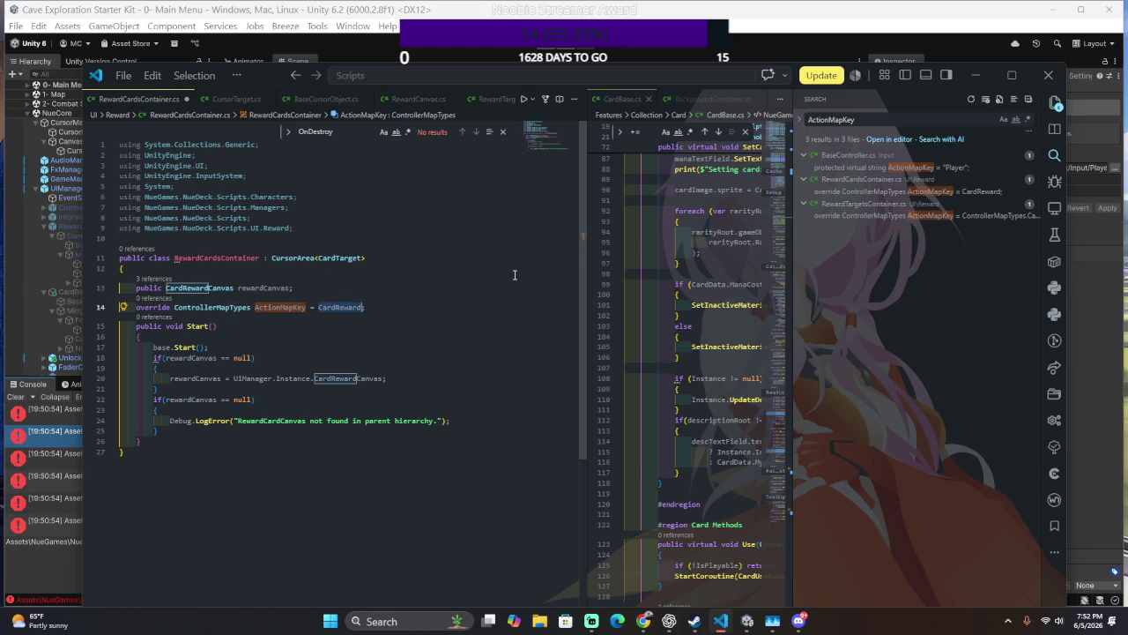
{"action": "type", "text": "\""}
{"action": "key", "text": "Down"}
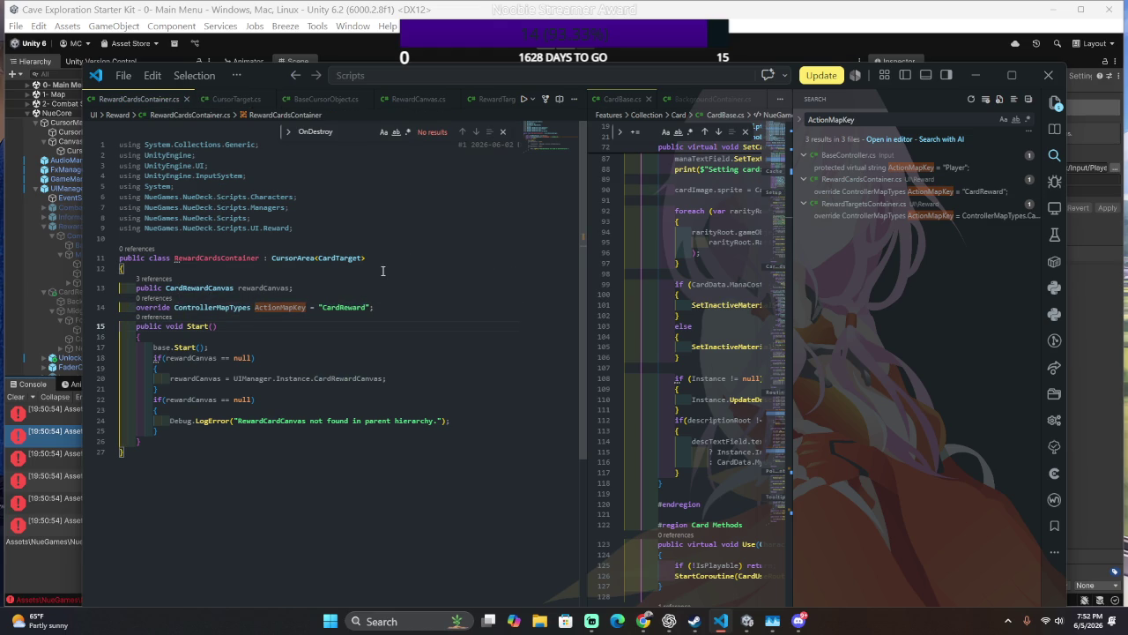
{"action": "left_click_drag", "start_coordinate": [423, 306], "coordinate": [423, 290]}
{"action": "key", "text": "ctrl+c"}
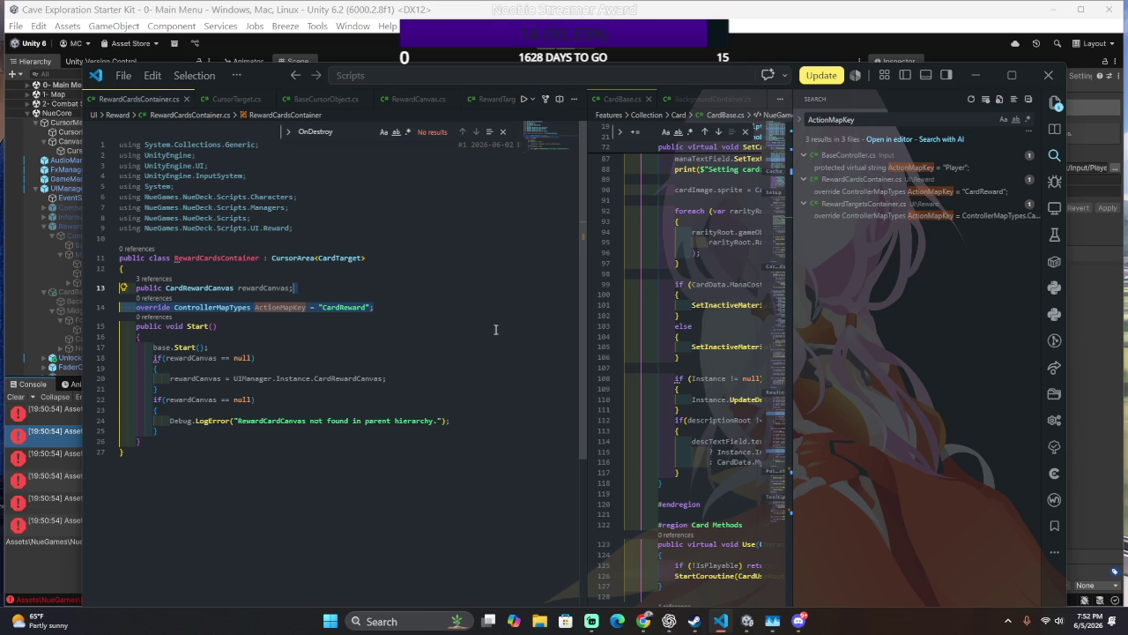
- Paste the override into RewardTargetsContainer.cs as "Reward", delete the old enum line, and save
{"action": "left_click", "coordinate": [937, 217]}
{"action": "key", "text": "ctrl+v"}
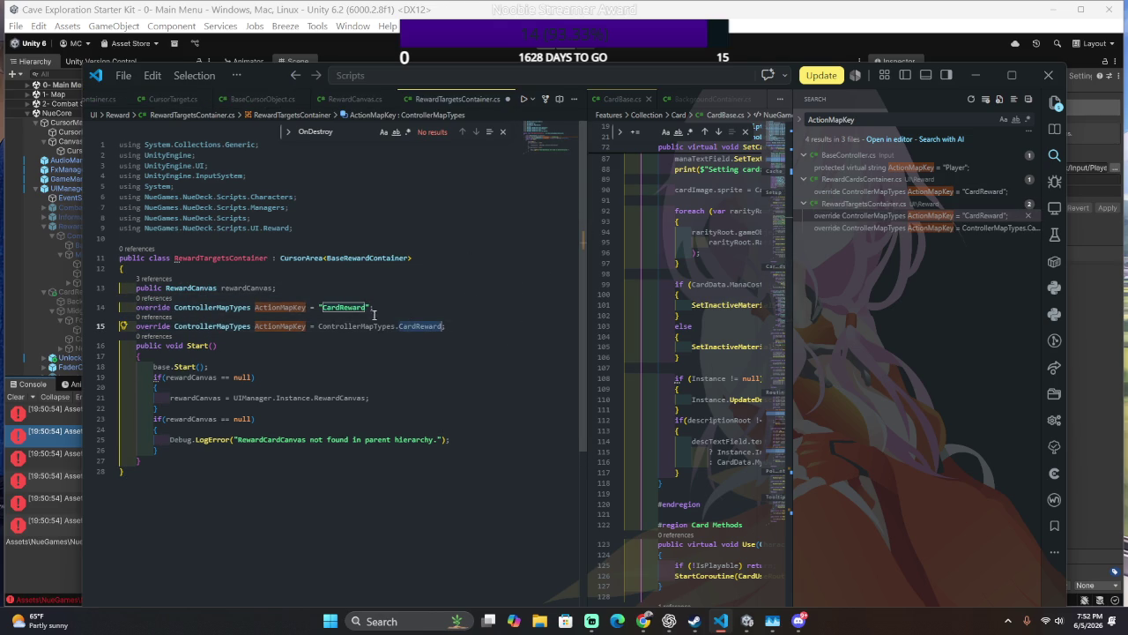
{"action": "double_click", "coordinate": [347, 307]}
{"action": "type", "text": "Reward"}
{"action": "key", "text": "Down"}
{"action": "key", "text": "Home"}
{"action": "key", "text": "shift+End"}
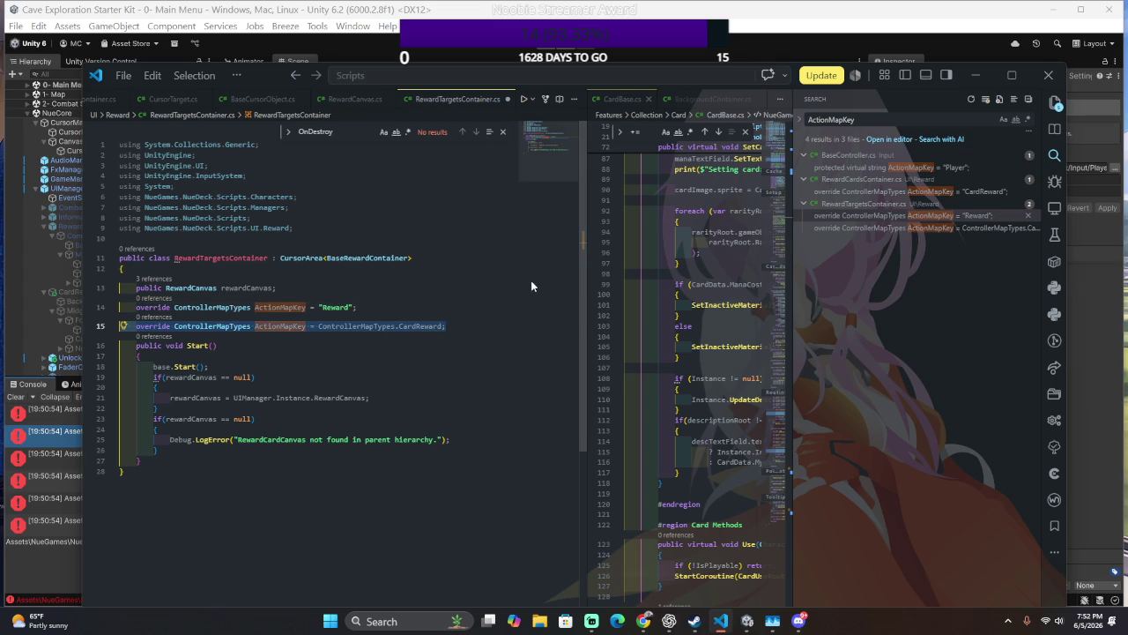
{"action": "key", "text": "BackSpace"}
{"action": "key", "text": "ctrl+s"}
{"action": "key", "text": "alt+Tab"}
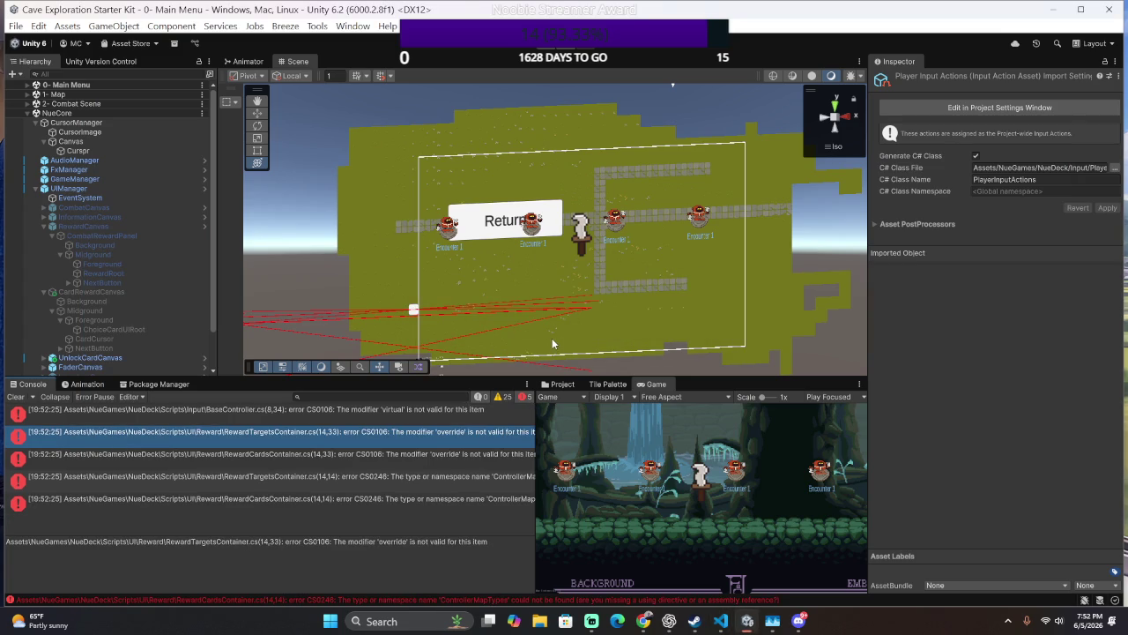
- Delete the protected modifier from ActionMapKey on line 8 and check the recompiled errors
{"action": "double_click", "coordinate": [482, 416]}
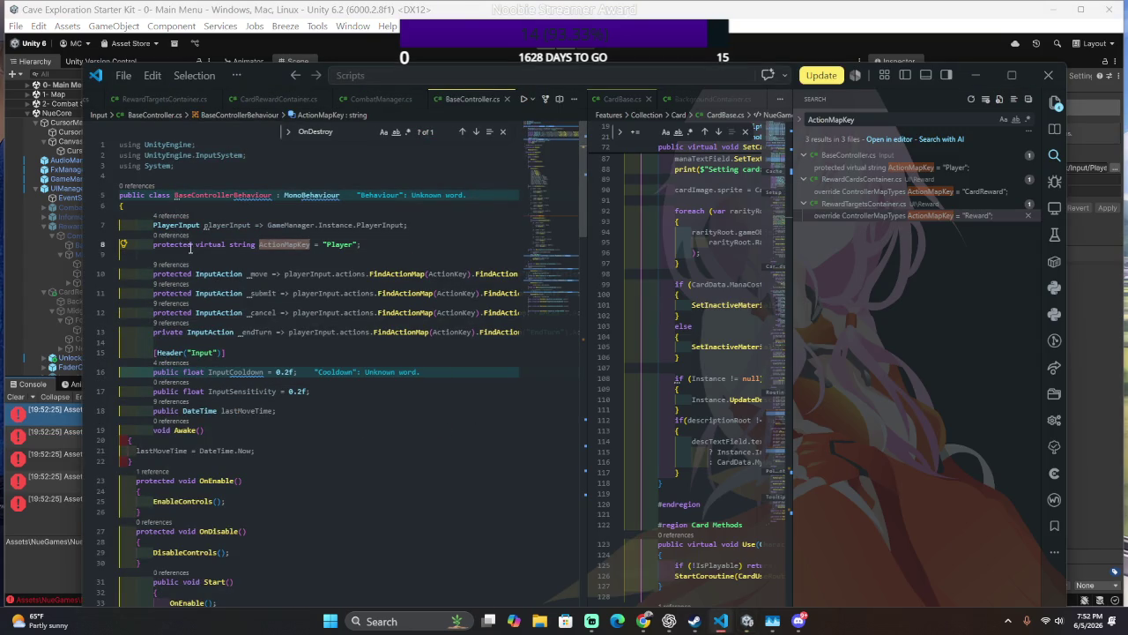
{"action": "double_click", "coordinate": [186, 245]}
{"action": "key", "text": "BackSpace"}
{"action": "key", "text": "Delete"}
{"action": "key", "text": "alt+Tab"}
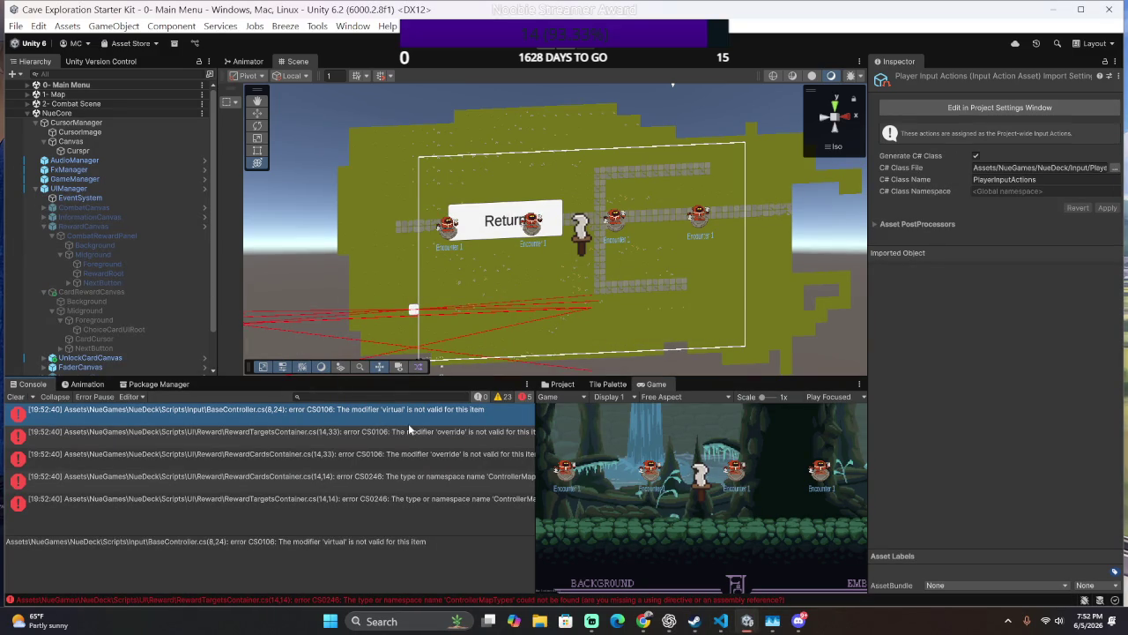
{"action": "key", "text": "alt+Tab"}
{"action": "key", "text": "alt+Tab"}
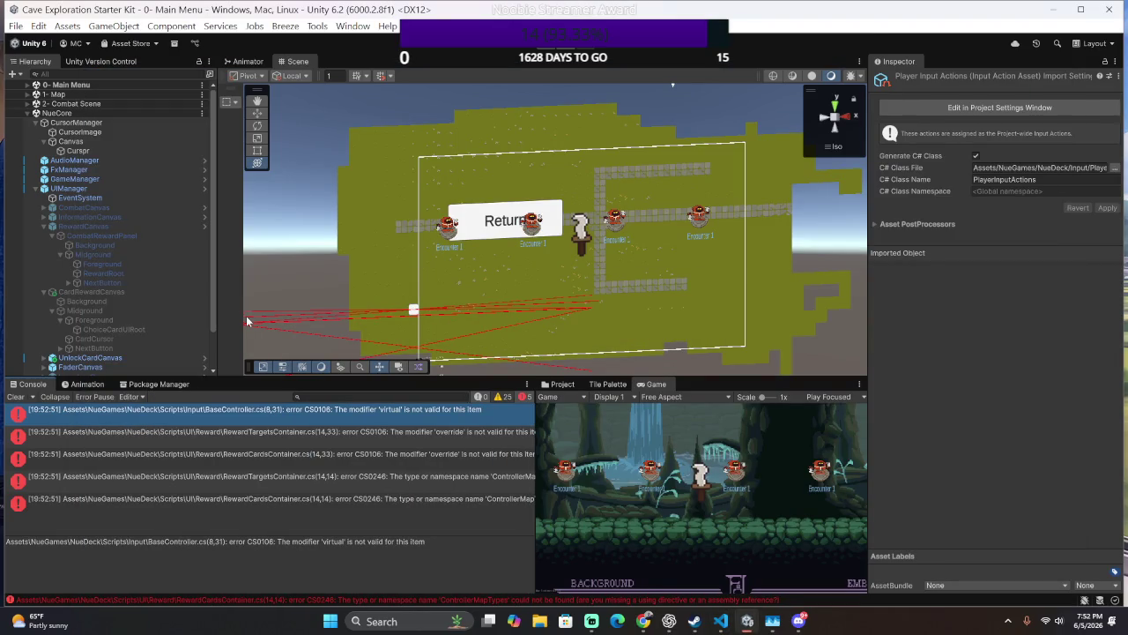
{"action": "key", "text": "alt+Tab"}
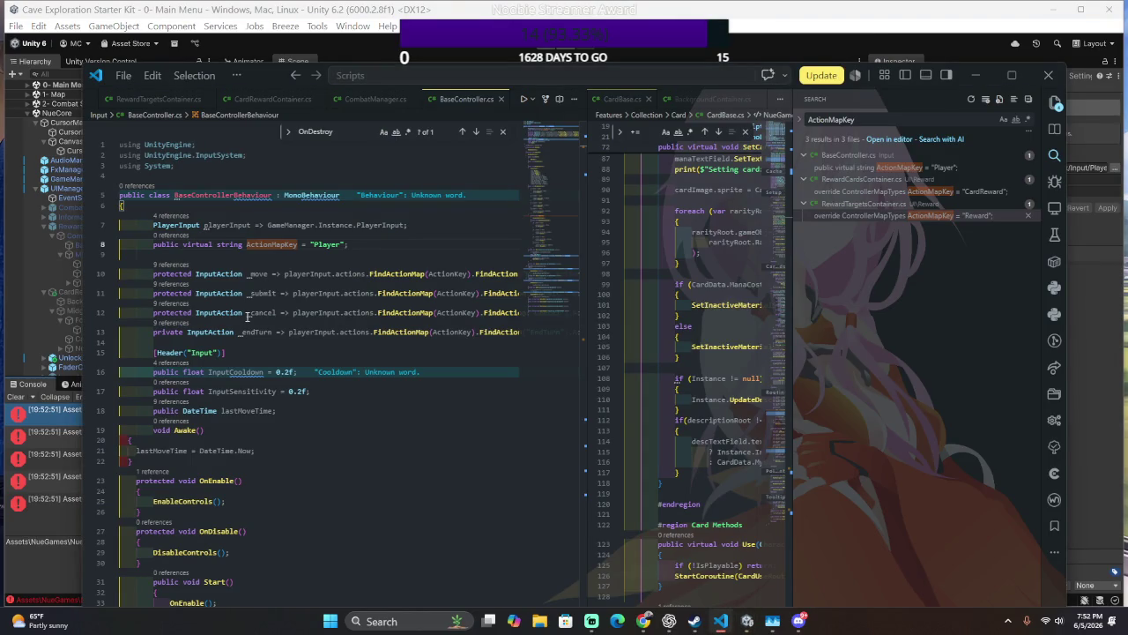
- Remove the virtual modifier, save BaseController, and widen the Console to read the errors
{"action": "double_click", "coordinate": [208, 244]}
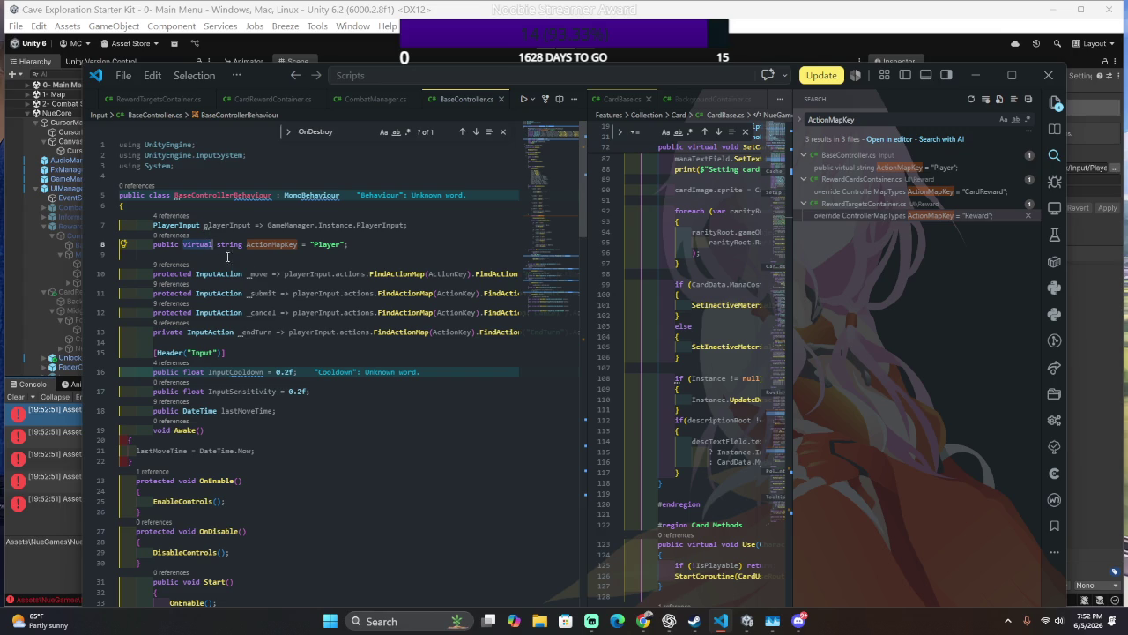
{"action": "key", "text": "BackSpace"}
{"action": "key", "text": "ctrl+s"}
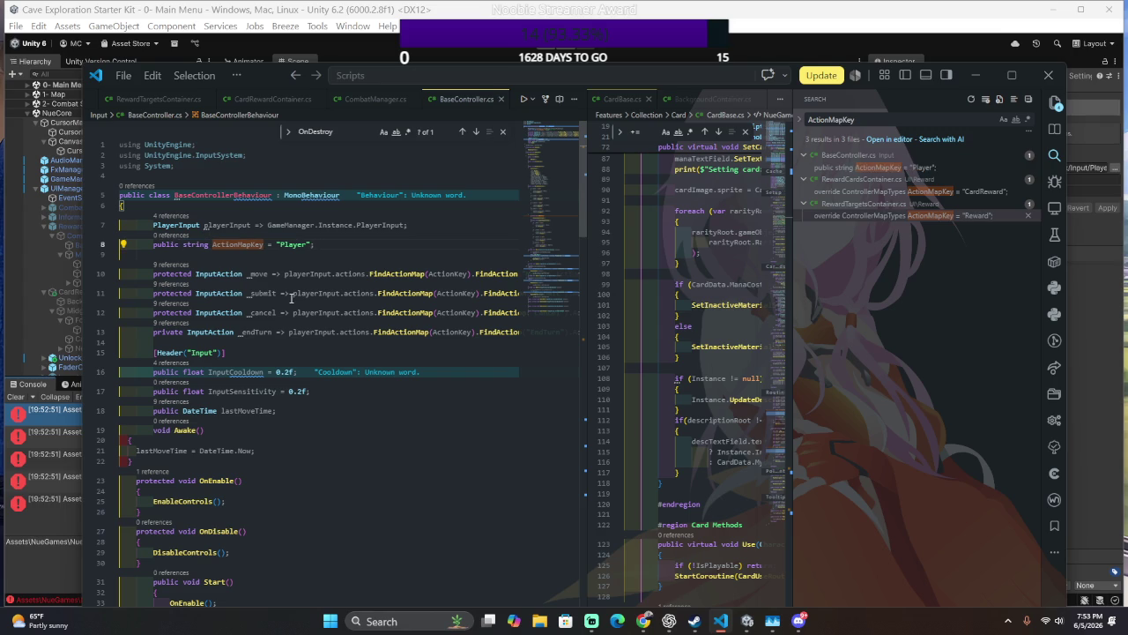
{"action": "key", "text": "alt+Tab"}
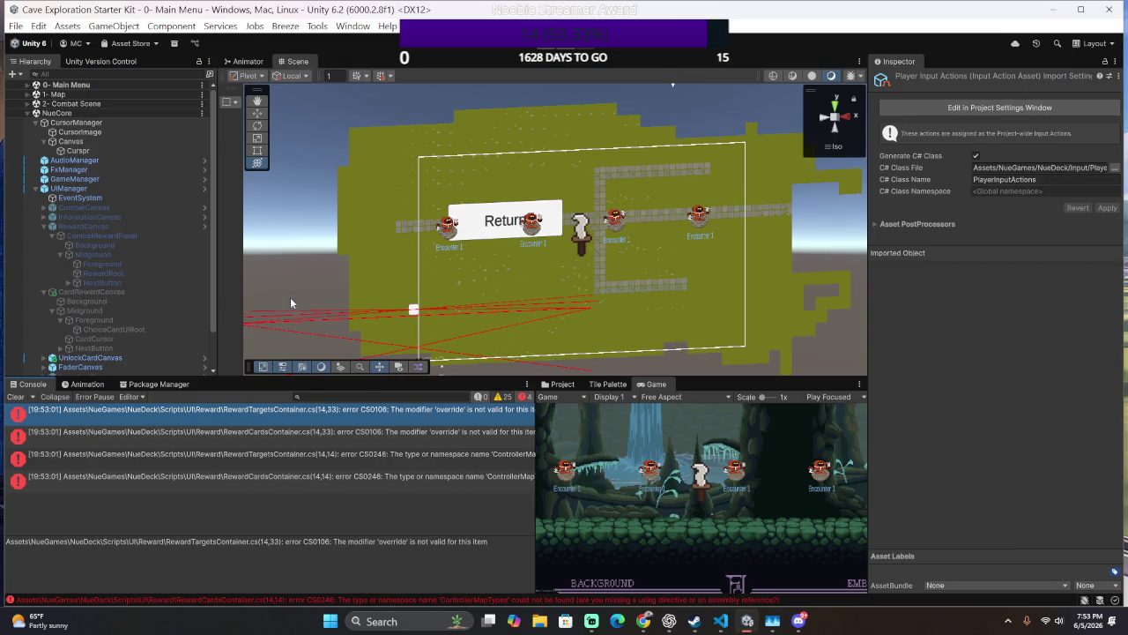
{"action": "left_click_drag", "start_coordinate": [536, 397], "coordinate": [643, 398]}
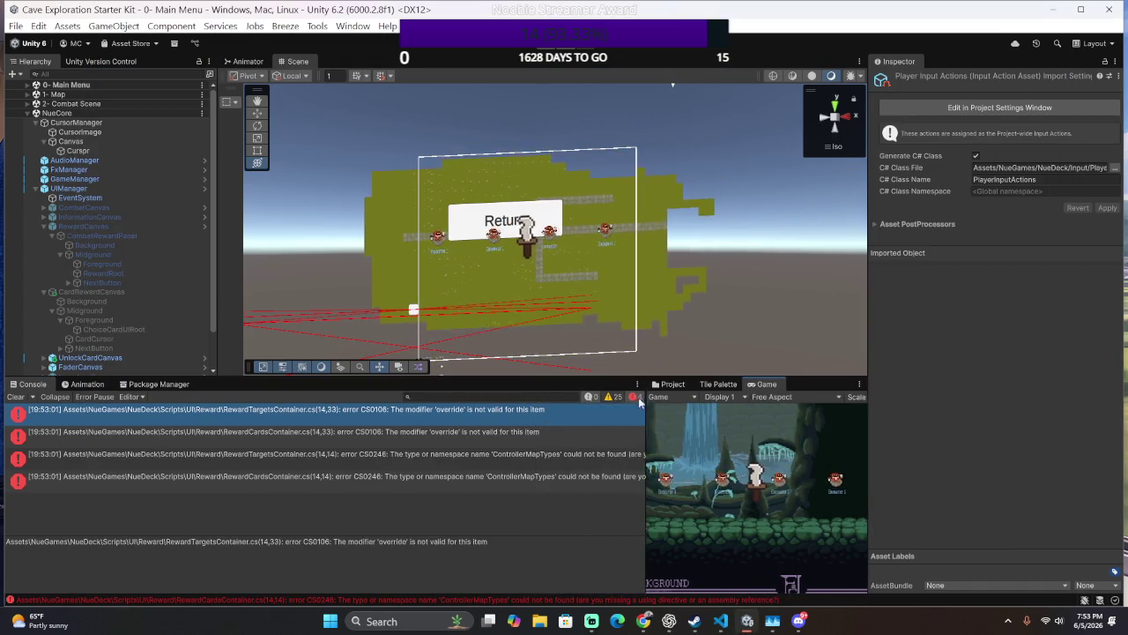
{"action": "key", "text": "alt+Tab"}
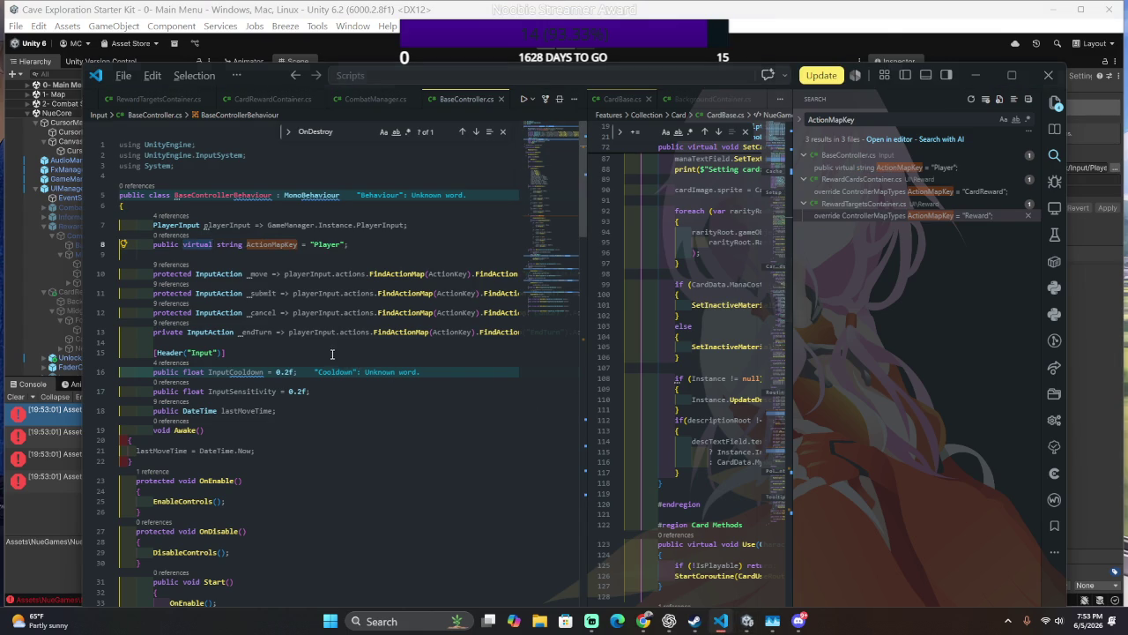
{"action": "key", "text": "alt+Tab"}
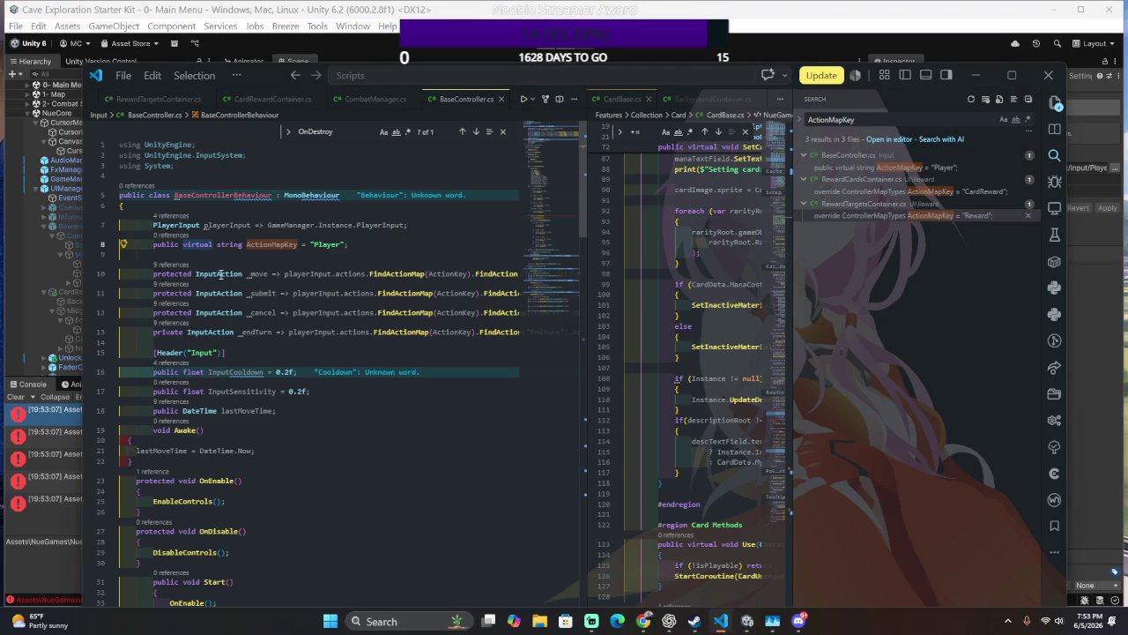
- Delete public from the declaration, select the "Player" default, and recheck the line 8 error
{"action": "left_click", "coordinate": [162, 244]}
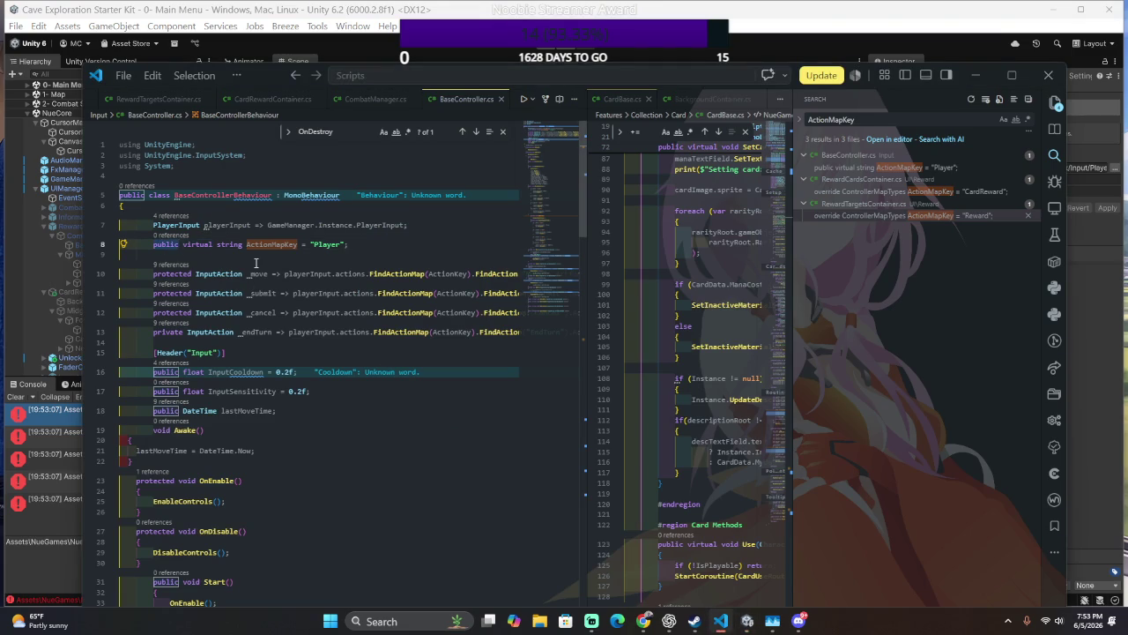
{"action": "key", "text": "ctrl+BackSpace"}
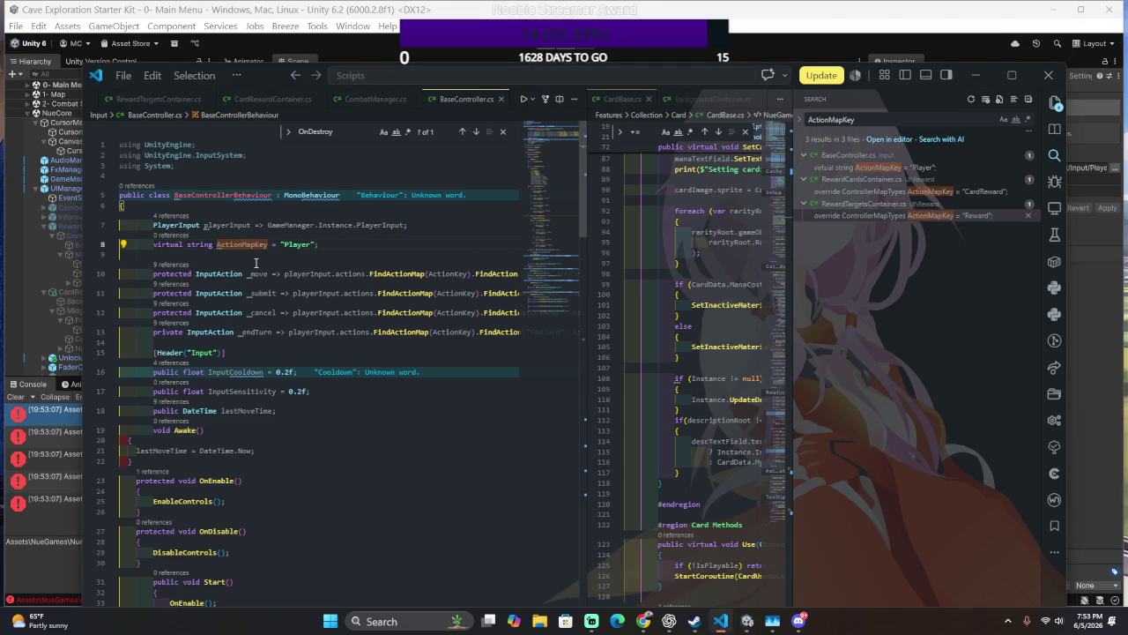
{"action": "key", "text": "alt+Tab"}
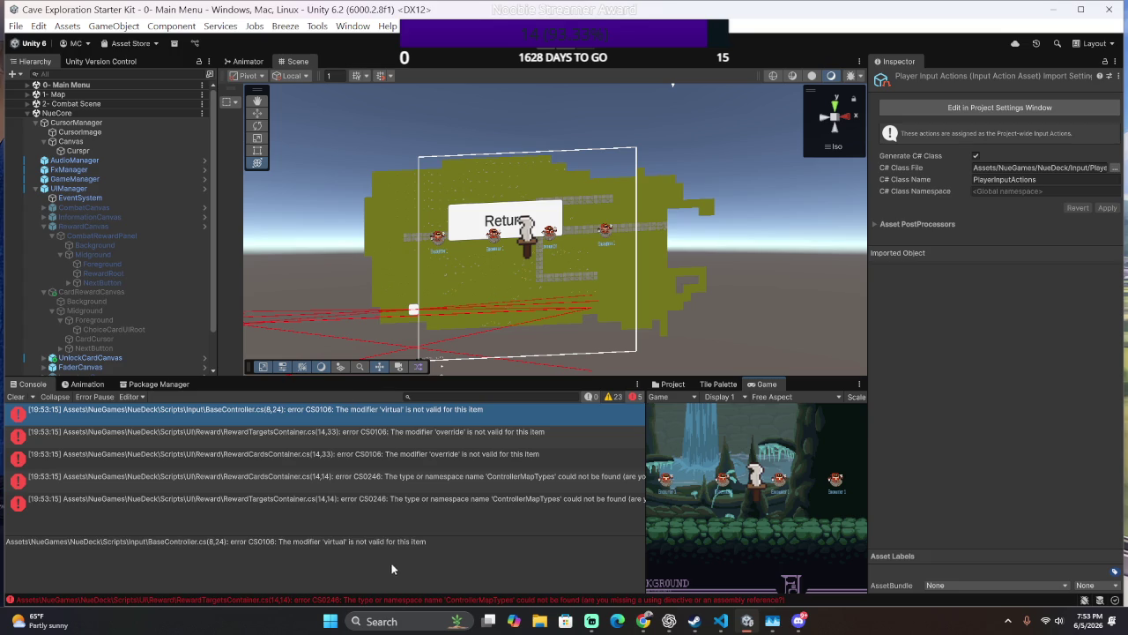
{"action": "key", "text": "alt+Tab"}
{"action": "key", "text": "alt+Tab"}
{"action": "double_click", "coordinate": [346, 414]}
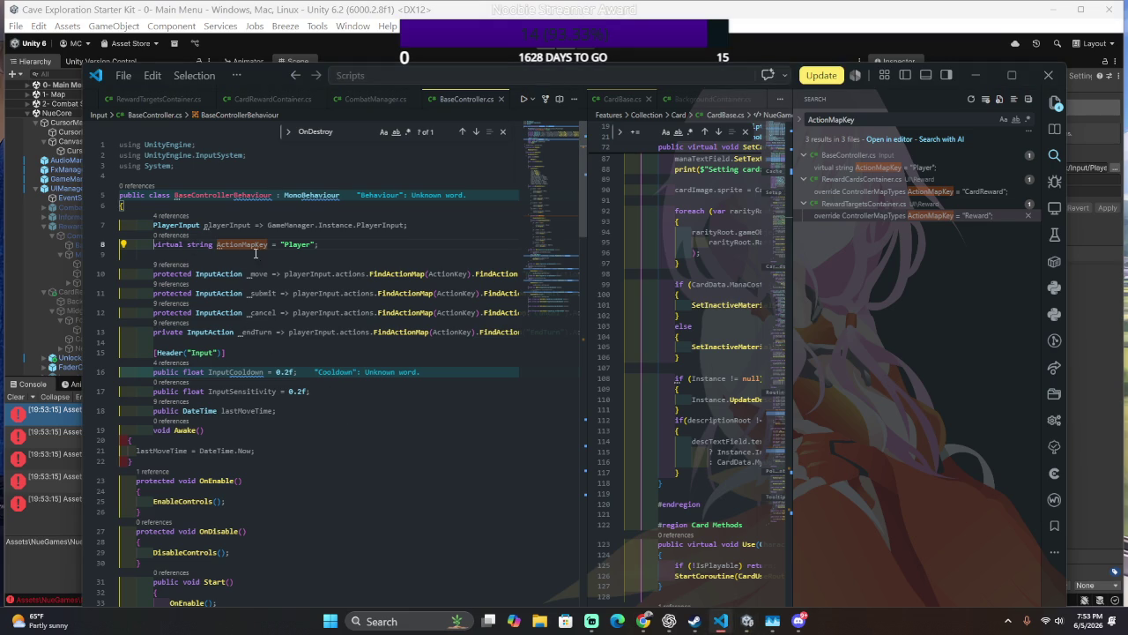
{"action": "left_click_drag", "start_coordinate": [282, 246], "coordinate": [312, 248]}
{"action": "key", "text": "alt+Tab"}
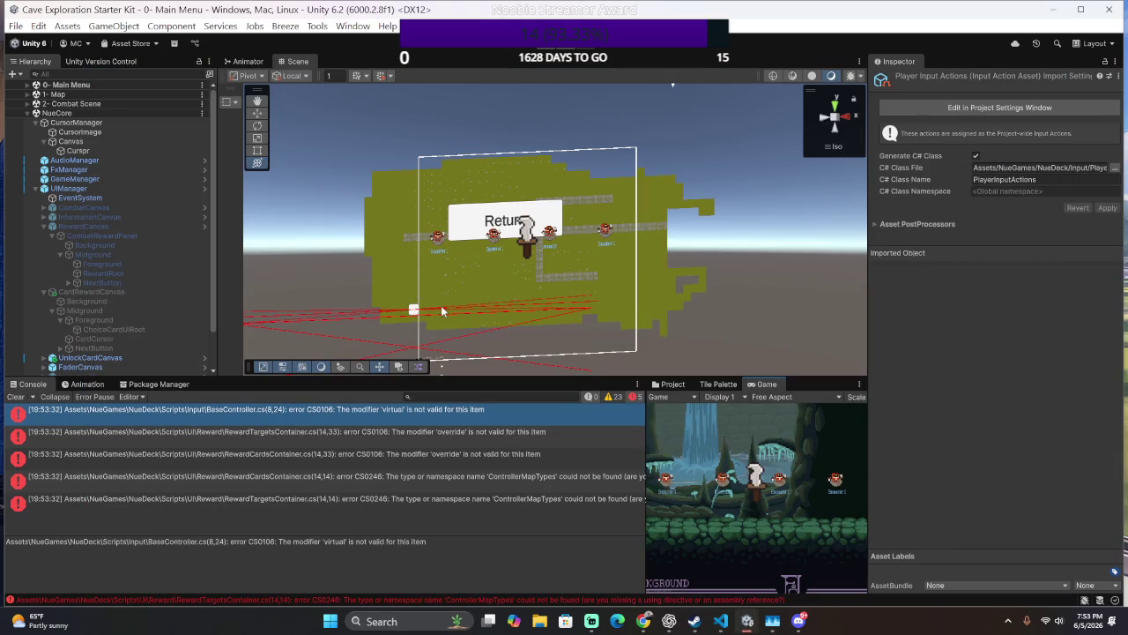
{"action": "double_click", "coordinate": [402, 417]}
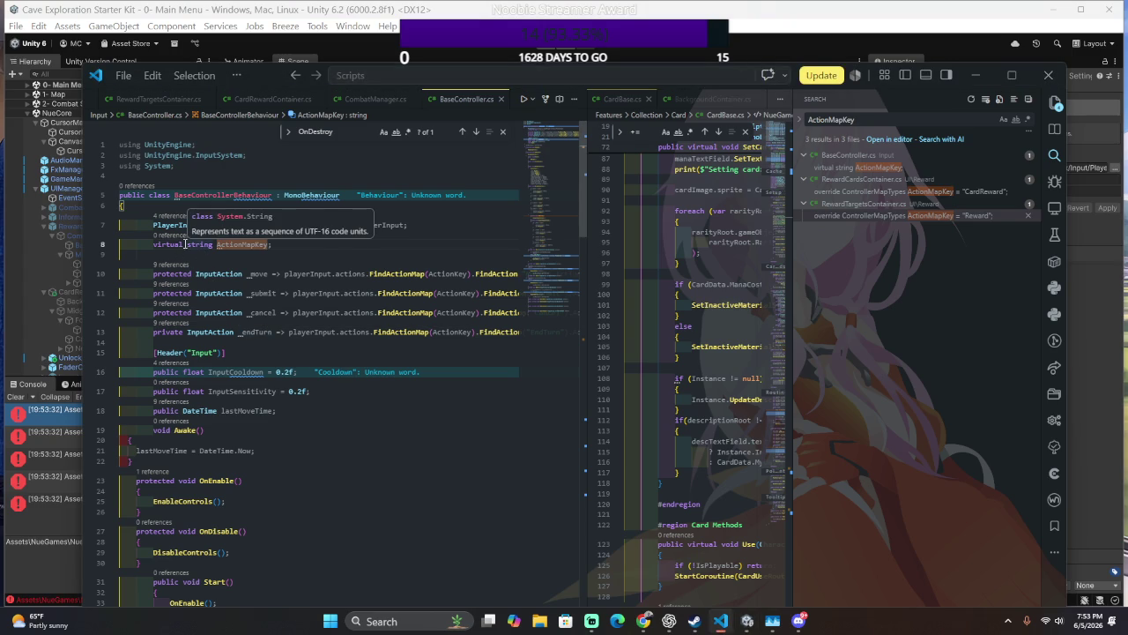
- Accept the suggested fix, protected virtual string ActionKey => null, and return to Unity to recompile
{"action": "left_click", "coordinate": [301, 245]}
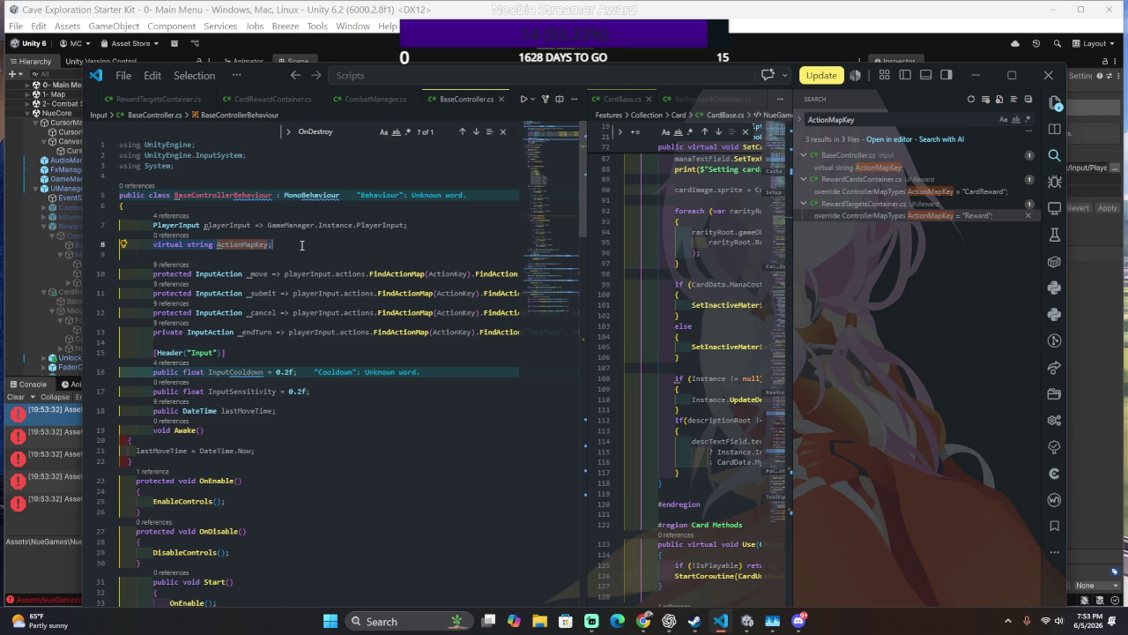
{"action": "scroll", "coordinate": [301, 245], "scroll_direction": "down", "scroll_amount": 1}
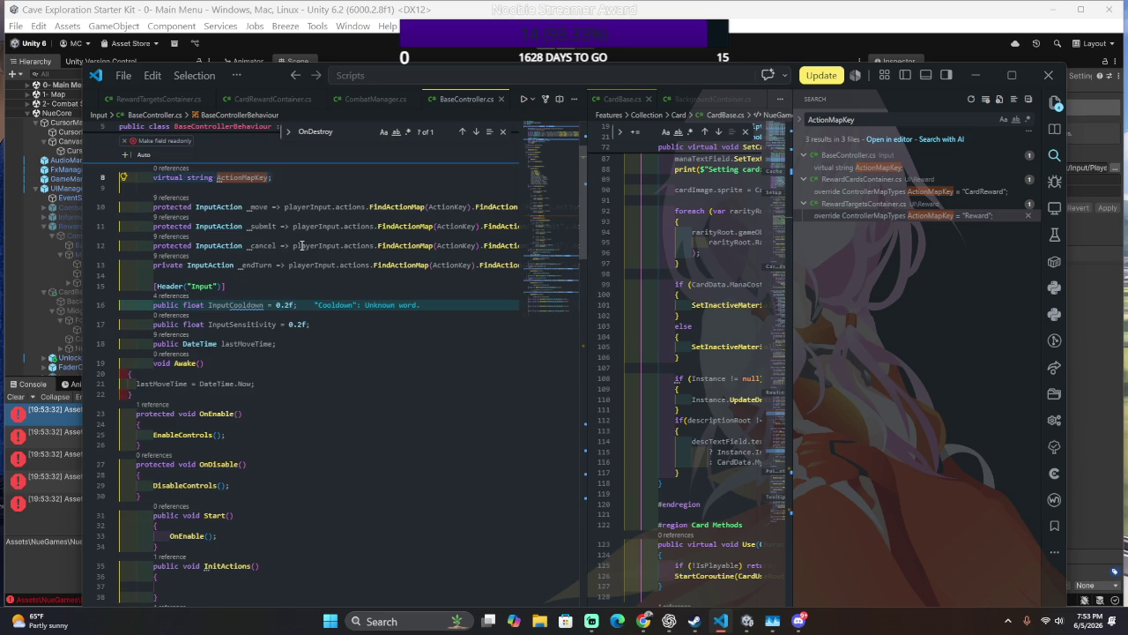
{"action": "key", "text": "alt+Tab"}
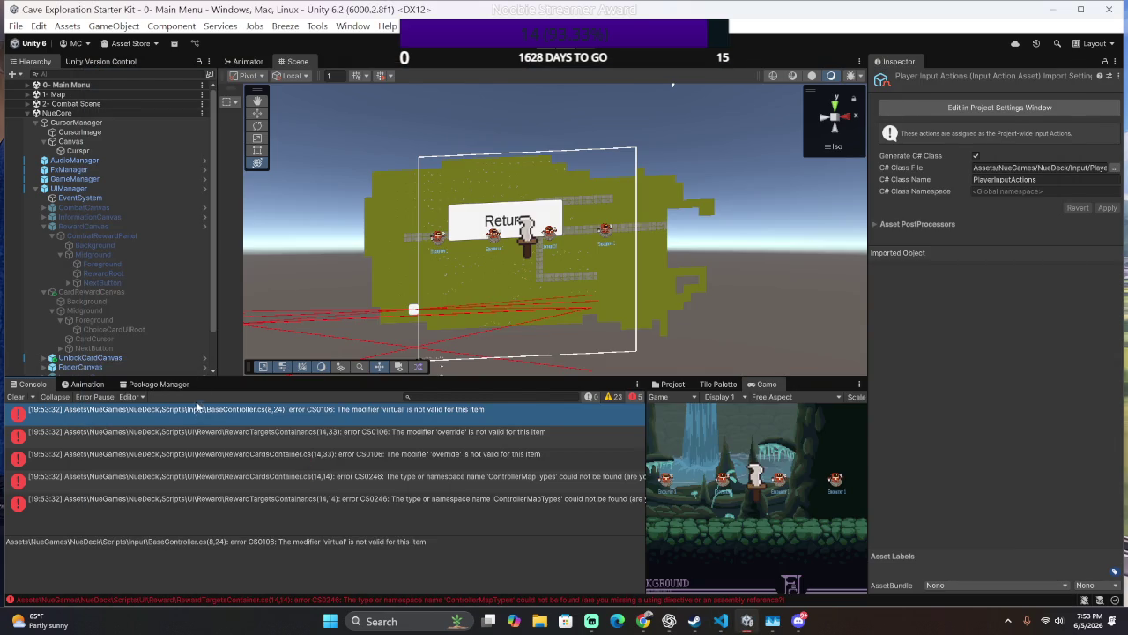
{"action": "key", "text": "alt+Tab"}
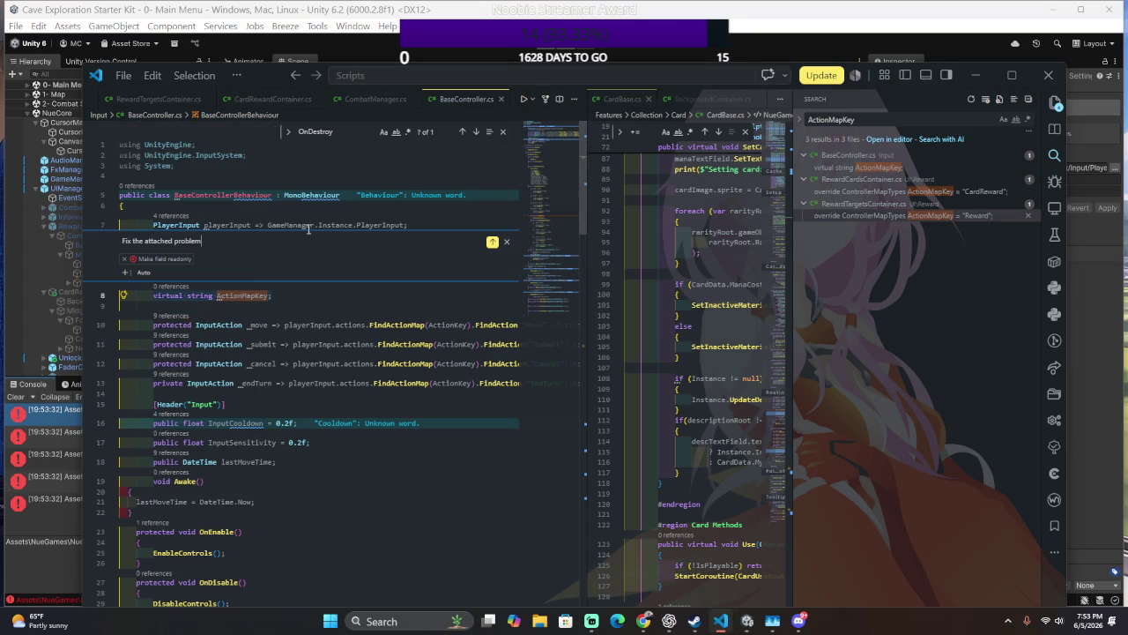
{"action": "scroll", "coordinate": [270, 242], "scroll_direction": "down", "scroll_amount": 1}
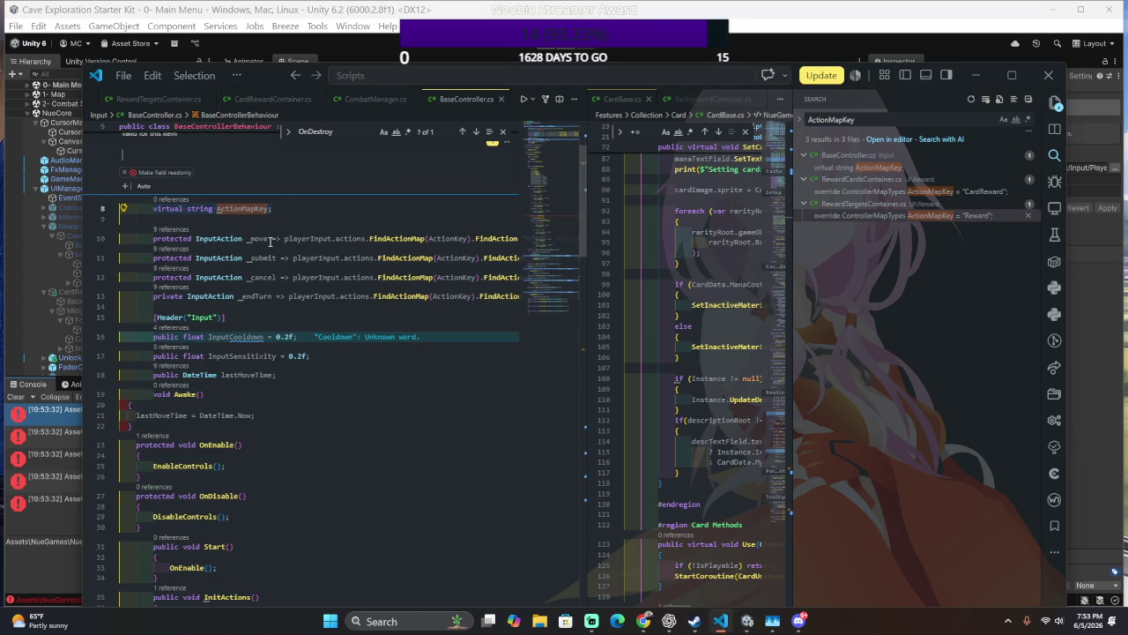
{"action": "scroll", "coordinate": [295, 268], "scroll_direction": "up", "scroll_amount": 1}
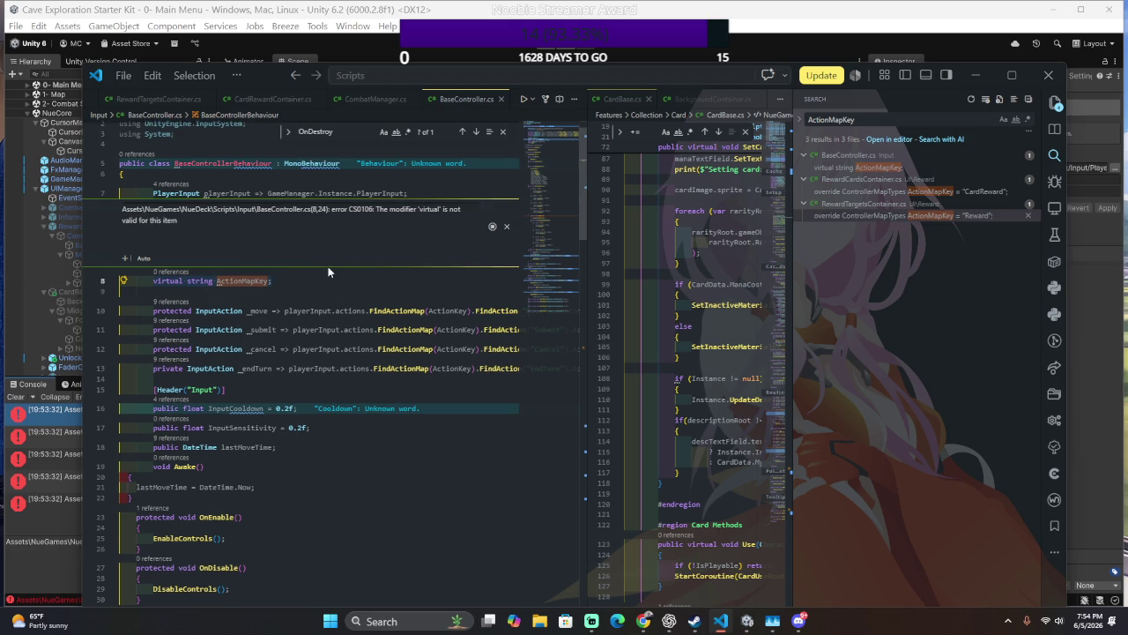
{"action": "scroll", "coordinate": [318, 261], "scroll_direction": "down", "scroll_amount": 2}
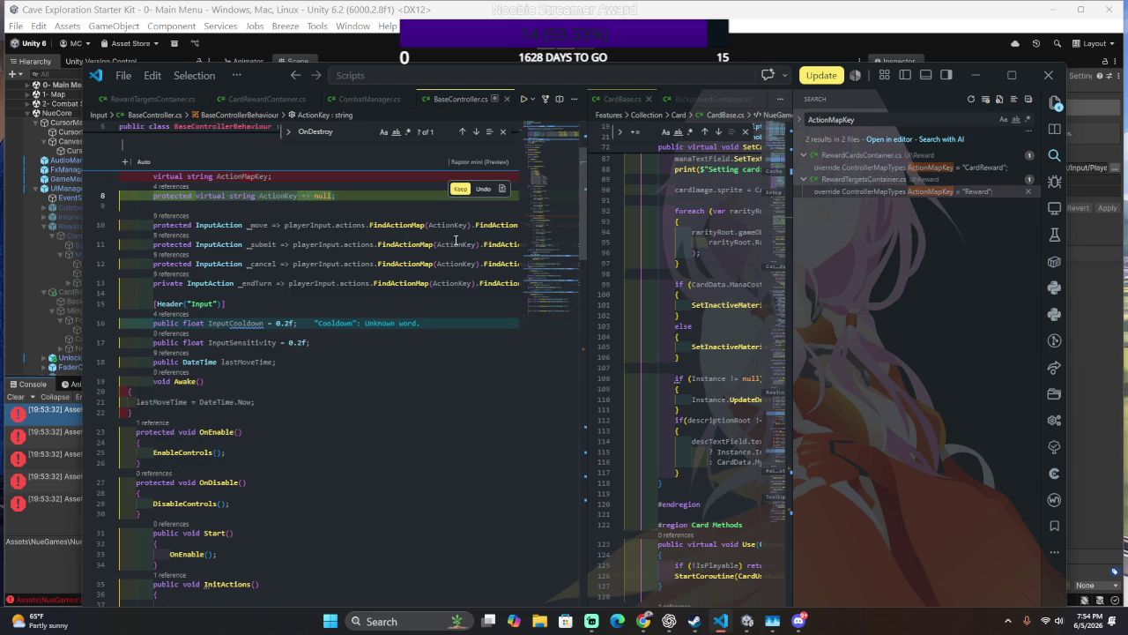
{"action": "left_click", "coordinate": [460, 188]}
{"action": "scroll", "coordinate": [427, 319], "scroll_direction": "up", "scroll_amount": 1}
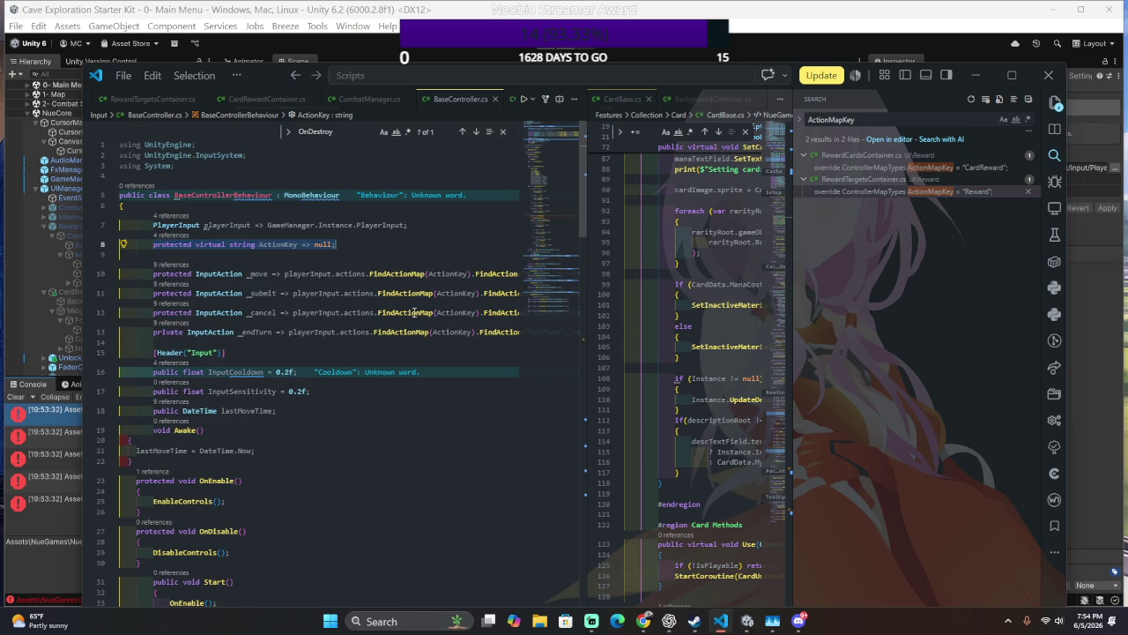
{"action": "key", "text": "alt+Tab"}
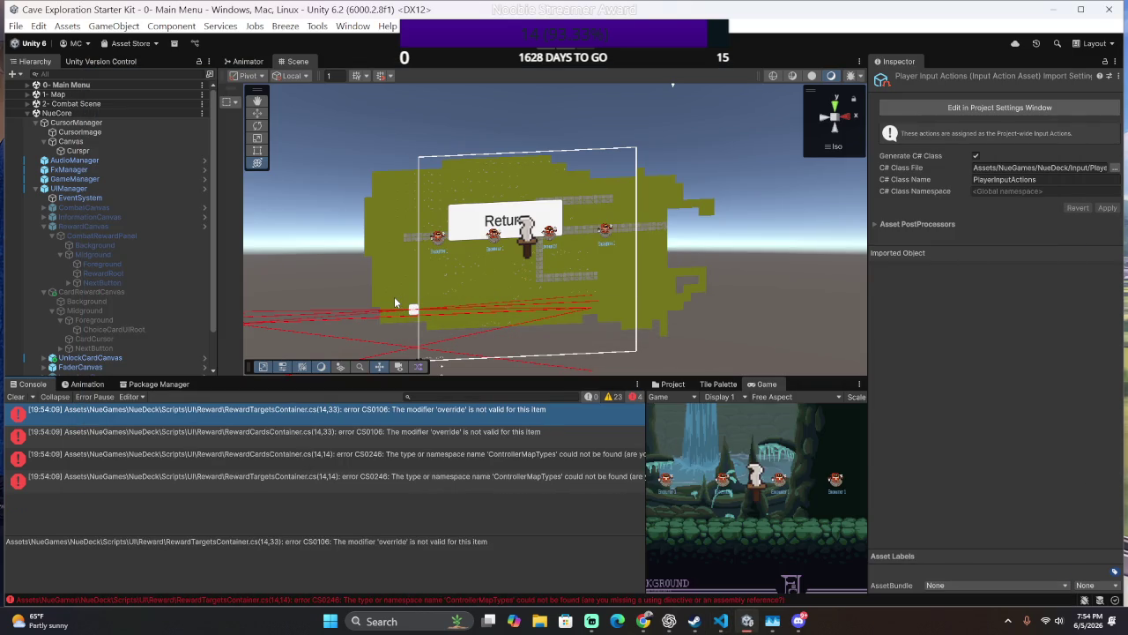
- Make BaseController's ActionKey return "Player" instead of null on line 8, then recompile in Unity
{"action": "key", "text": "alt+Tab"}
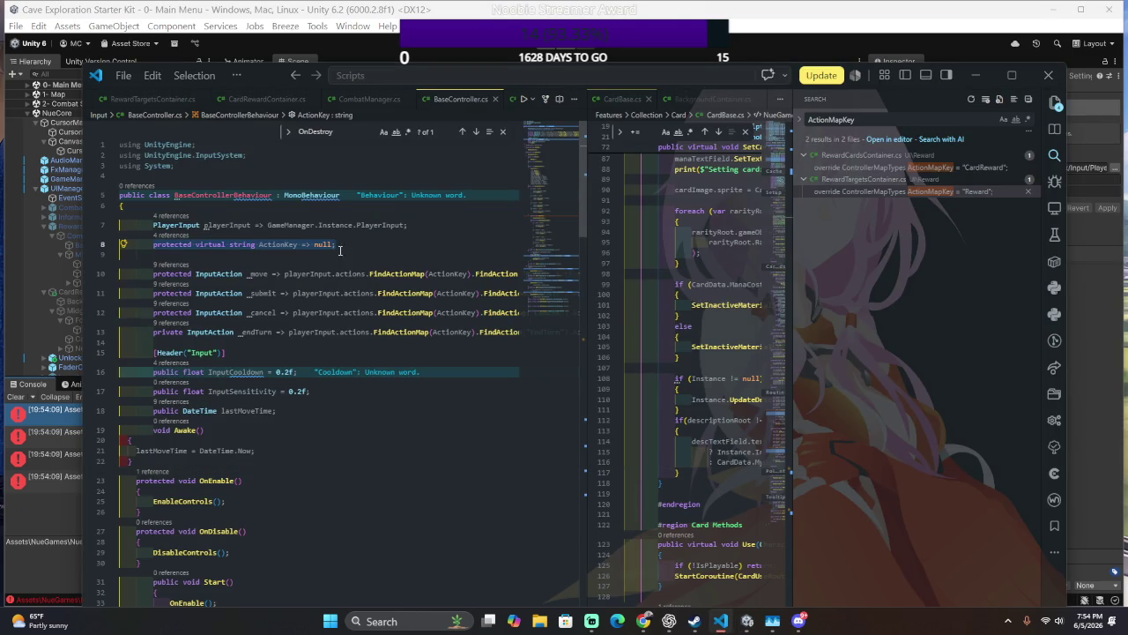
{"action": "left_click", "coordinate": [322, 246]}
{"action": "type", "text": "\""}
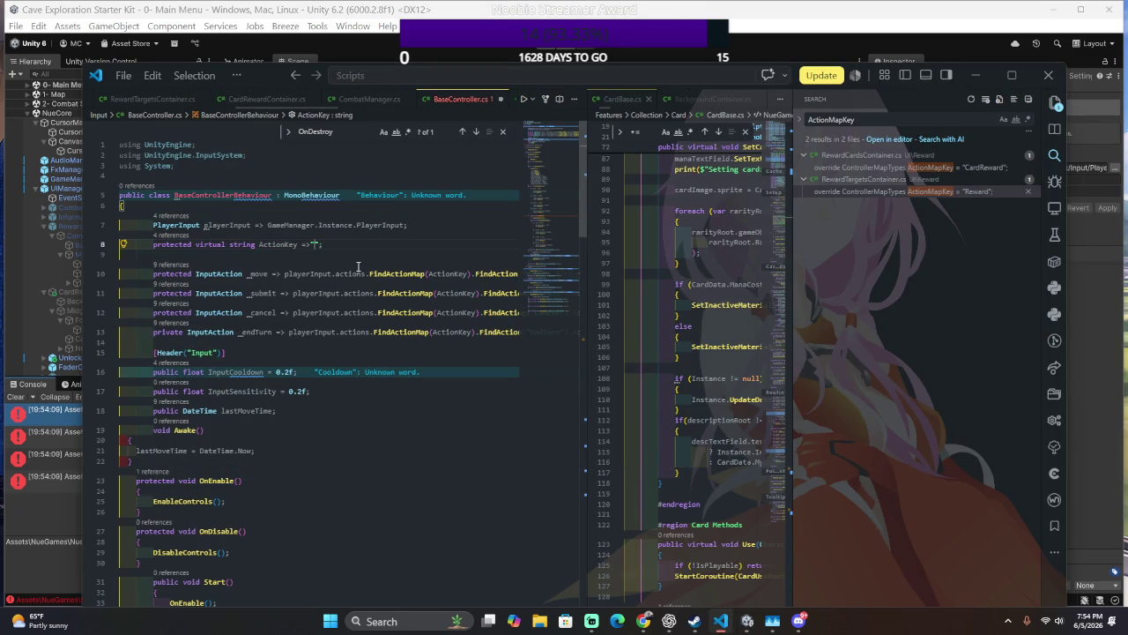
{"action": "type", "text": "Input"}
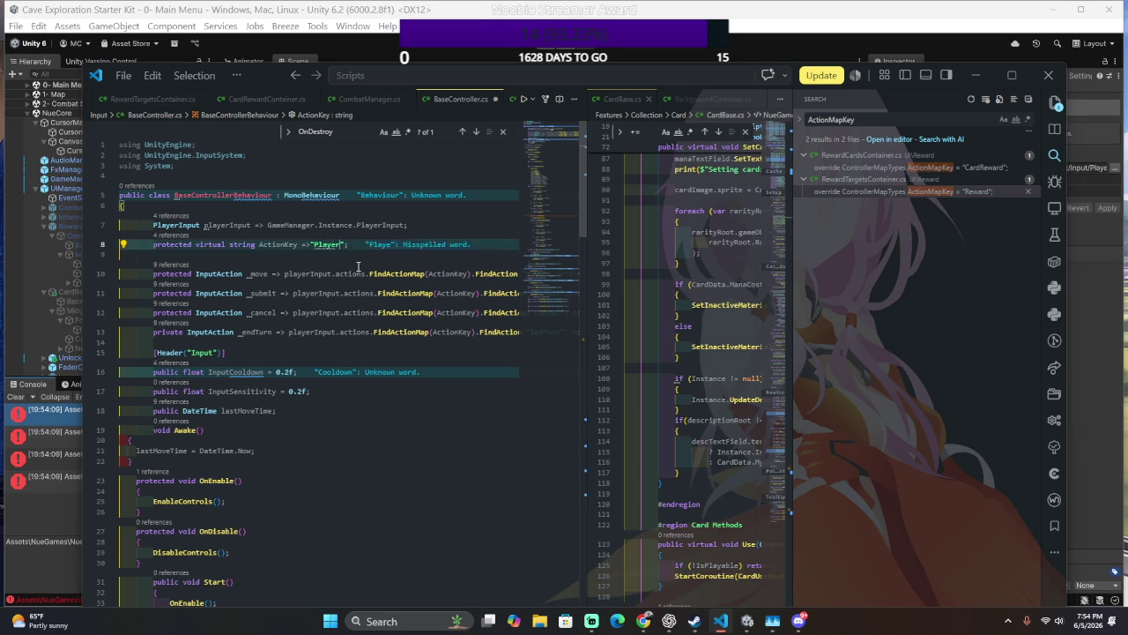
{"action": "key", "text": "alt+Tab"}
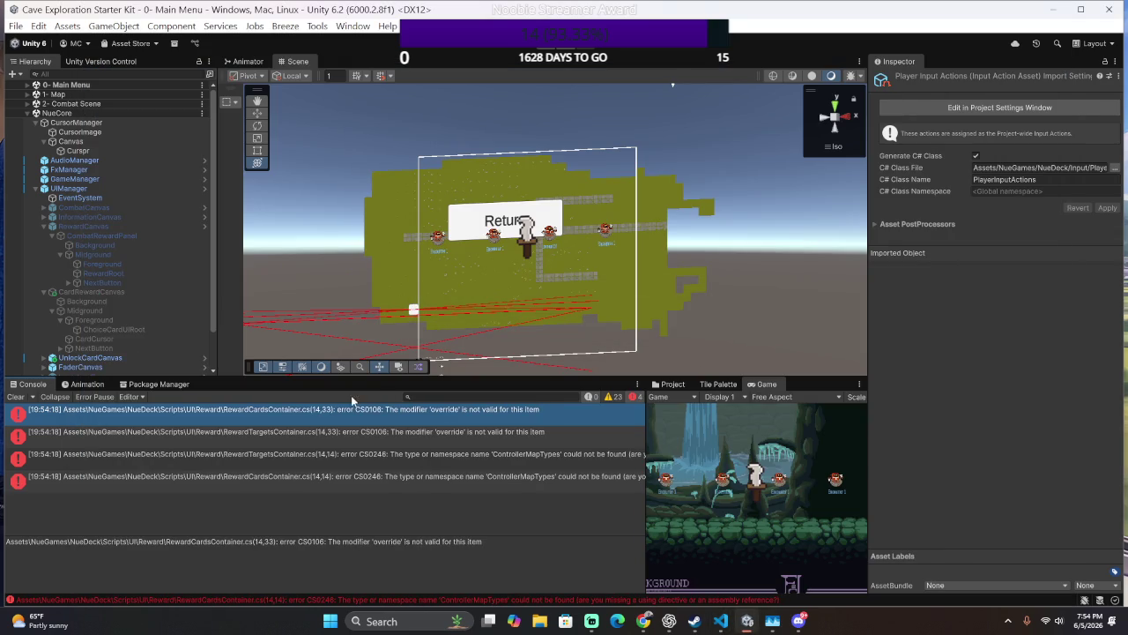
- Turn RewardCardsContainer's line 14 ActionMapKey override into an expression-bodied property returning "CardReward"
{"action": "double_click", "coordinate": [437, 411]}
{"action": "left_click", "coordinate": [275, 307]}
{"action": "left_click", "coordinate": [318, 306]}
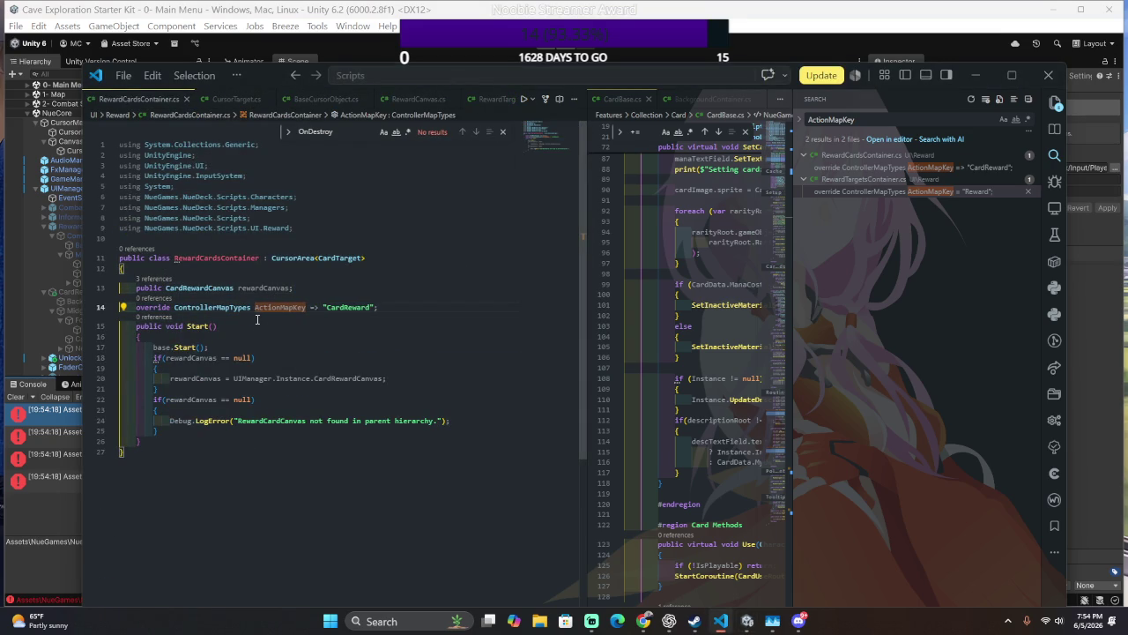
{"action": "key", "text": "alt+Tab"}
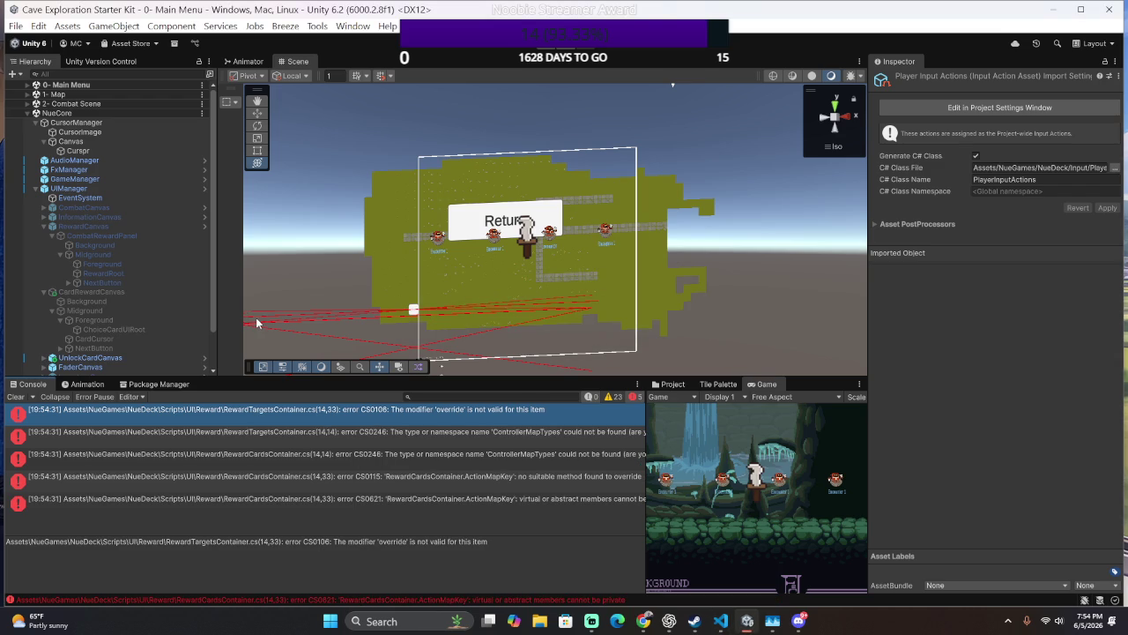
- Turn RewardTargetsContainer's line 14 ActionMapKey override into an expression-bodied property returning "Reward", then recompile
{"action": "mouse_move", "coordinate": [647, 434]}
{"action": "left_mouse_down"}
{"action": "mouse_move", "coordinate": [793, 416]}
{"action": "mouse_move", "coordinate": [460, 411]}
{"action": "left_mouse_up"}
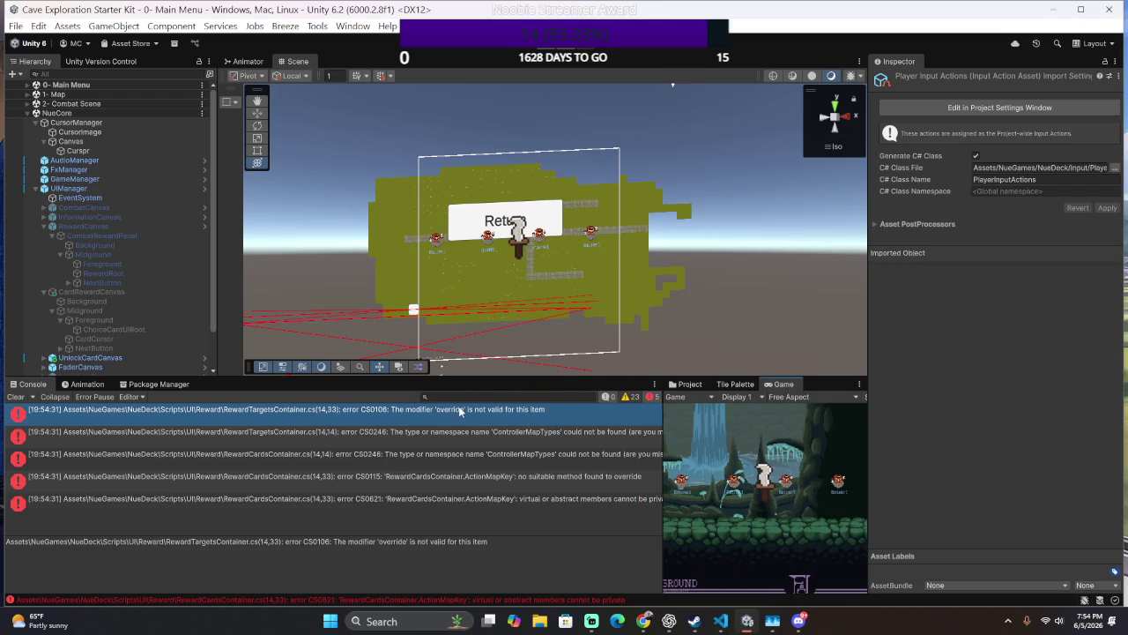
{"action": "double_click", "coordinate": [458, 414]}
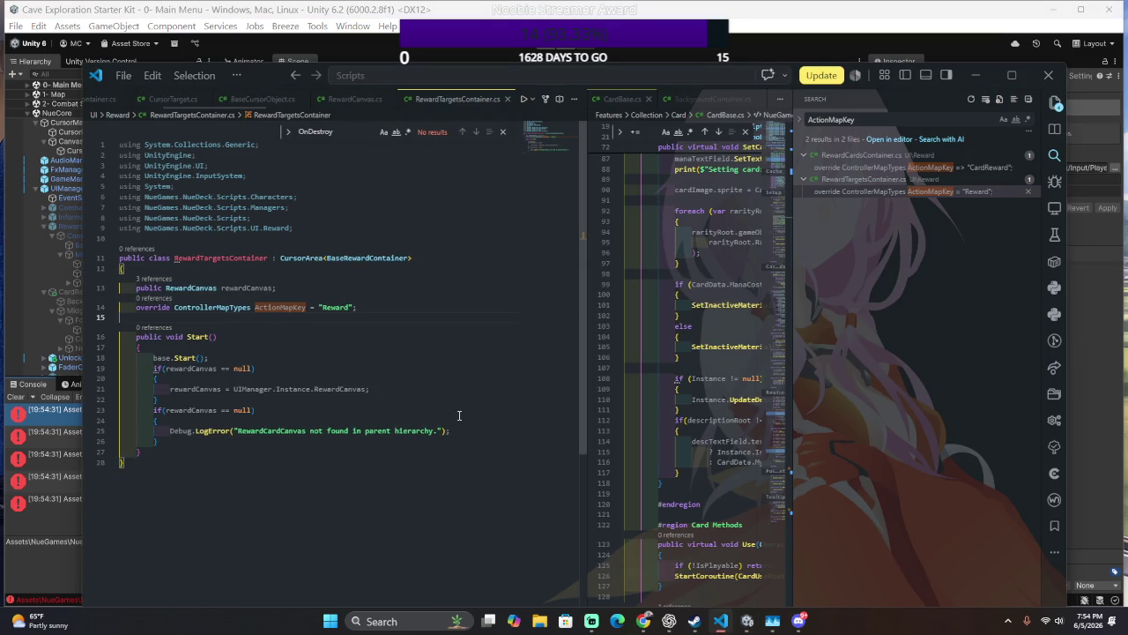
{"action": "left_click", "coordinate": [313, 309]}
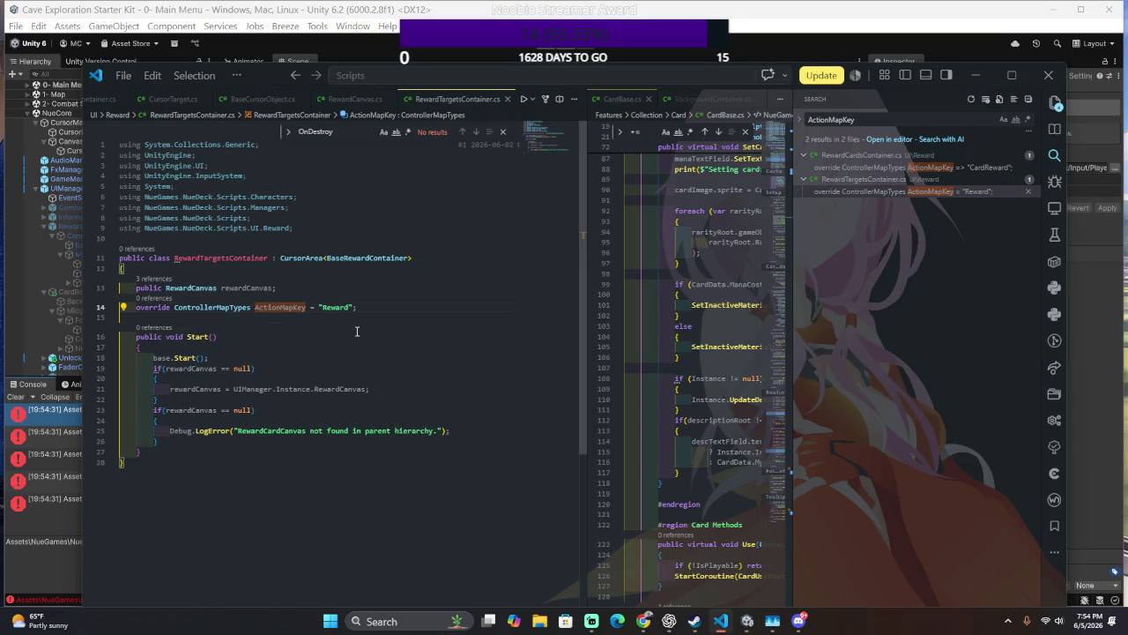
{"action": "key", "text": "alt+Tab"}
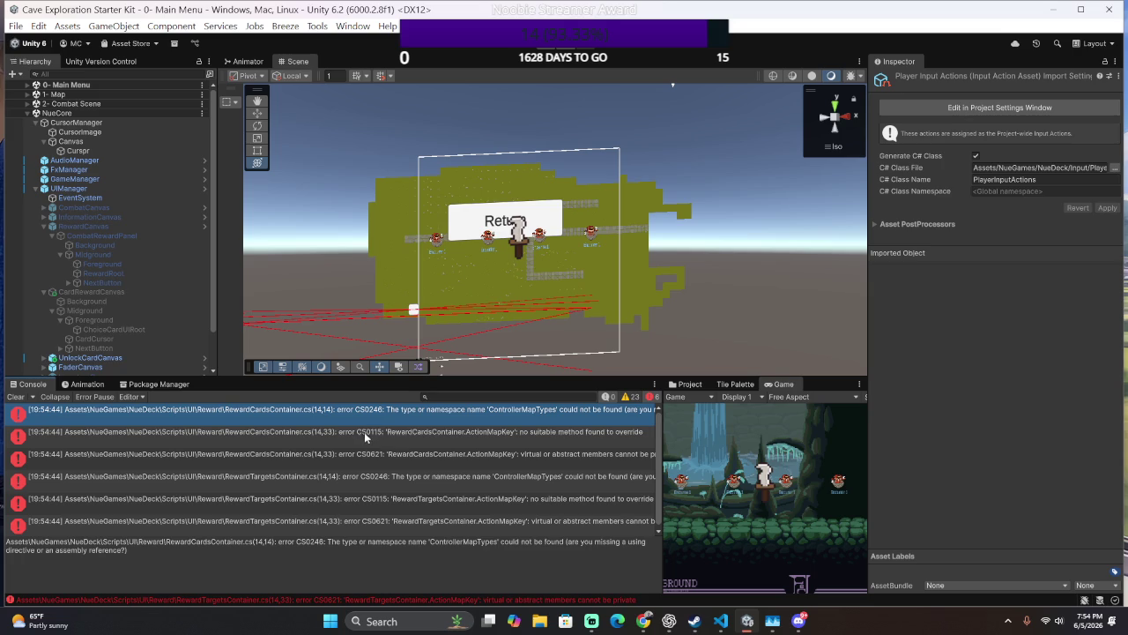
- Inspect RewardCardsContainer's ControllerMapTypes ActionMapKey line behind CS0621, then return to BaseController.cs
{"action": "left_click", "coordinate": [411, 452]}
{"action": "double_click", "coordinate": [411, 454]}
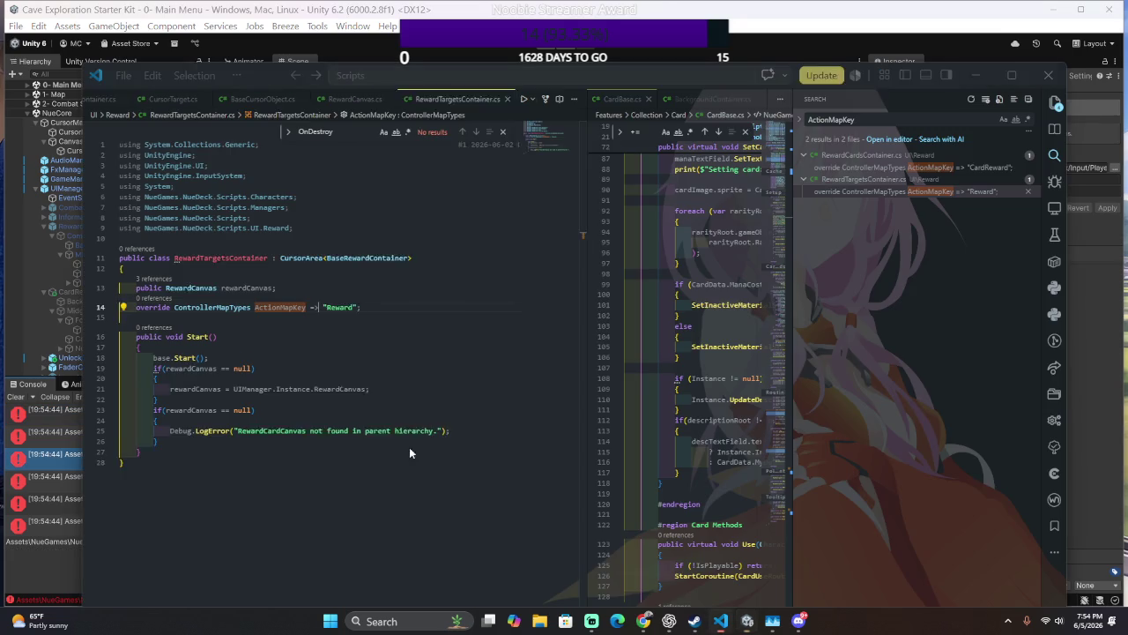
{"action": "double_click", "coordinate": [298, 307]}
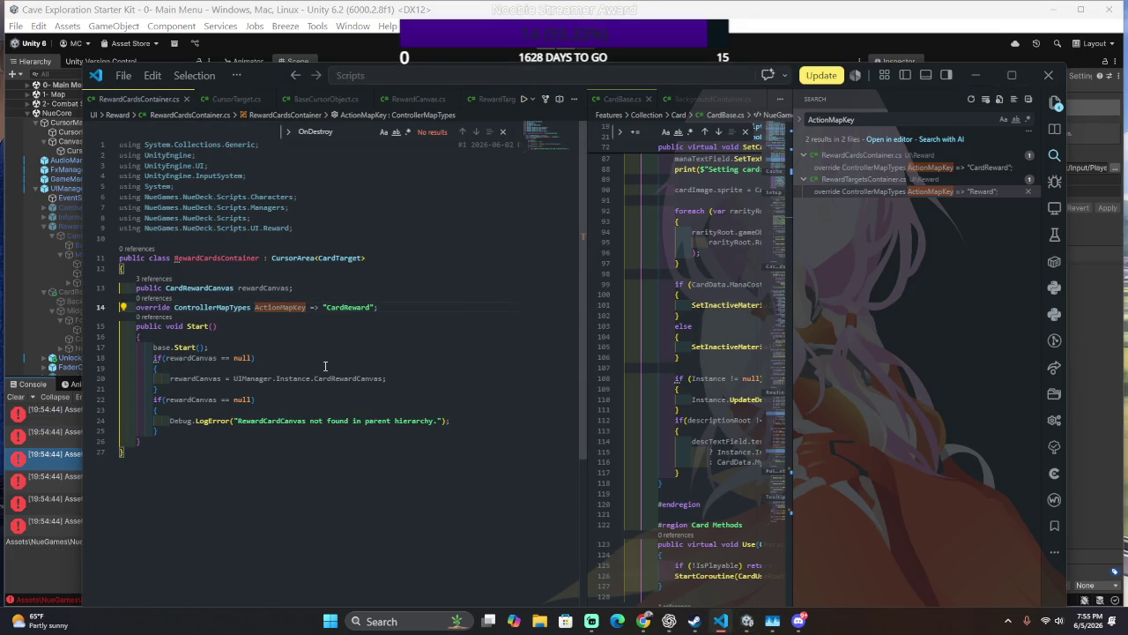
{"action": "double_click", "coordinate": [207, 308]}
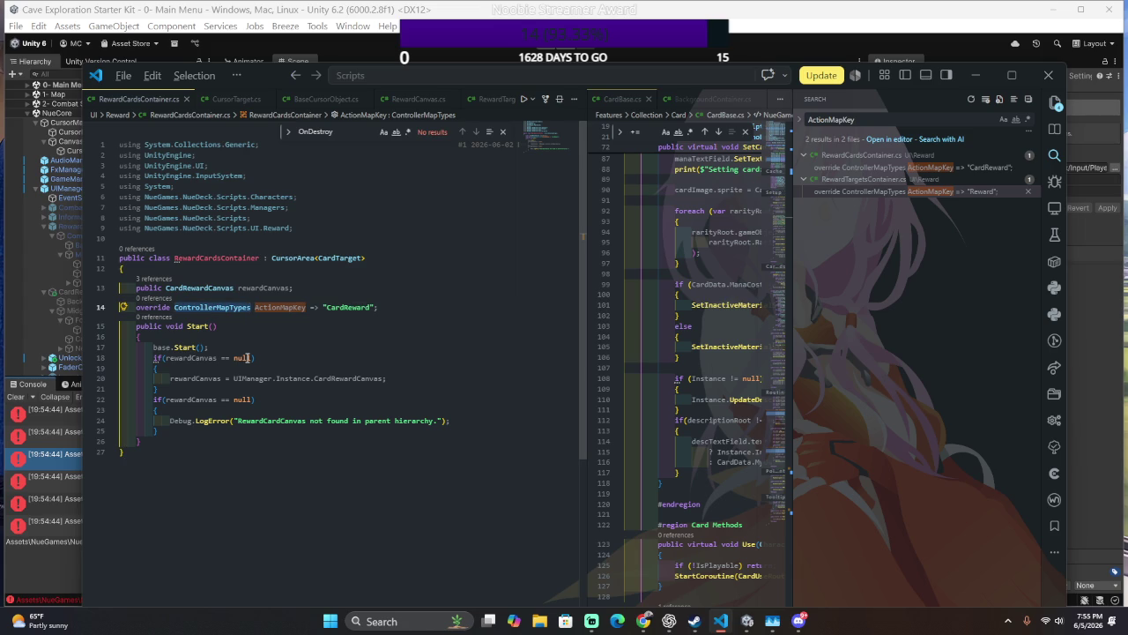
{"action": "key", "text": "ctrl+Tab"}
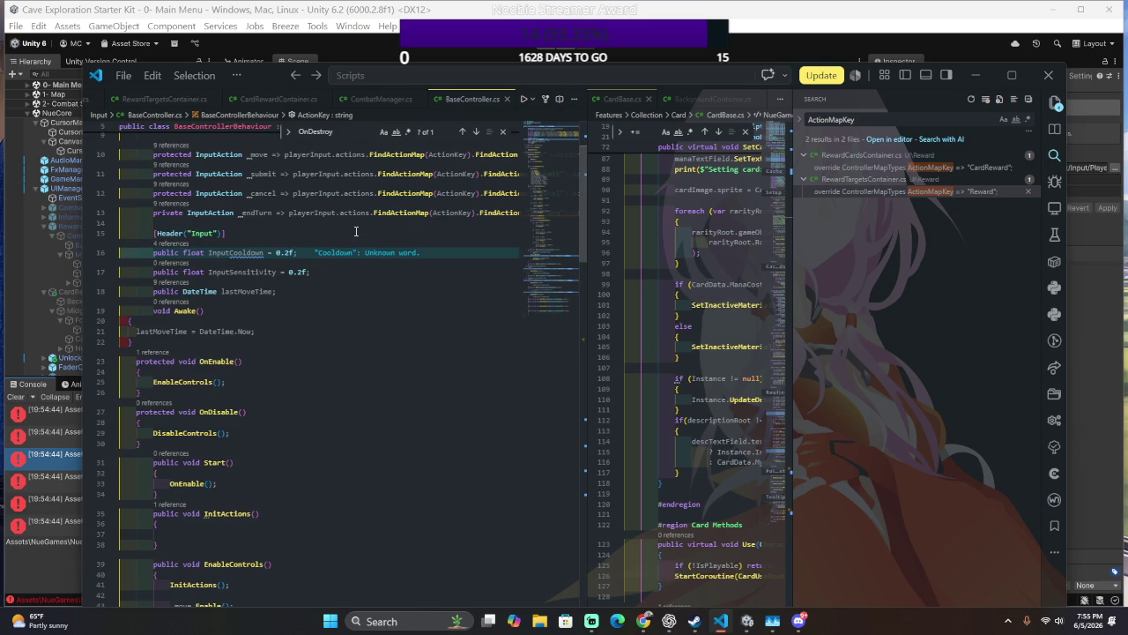
- Try replacing PlayerInput with ControllerMapTypes on line 7 of BaseController.cs, then undo it
{"action": "scroll", "coordinate": [353, 231], "scroll_direction": "right", "scroll_amount": 3}
{"action": "scroll", "coordinate": [351, 229], "scroll_direction": "left", "scroll_amount": 3}
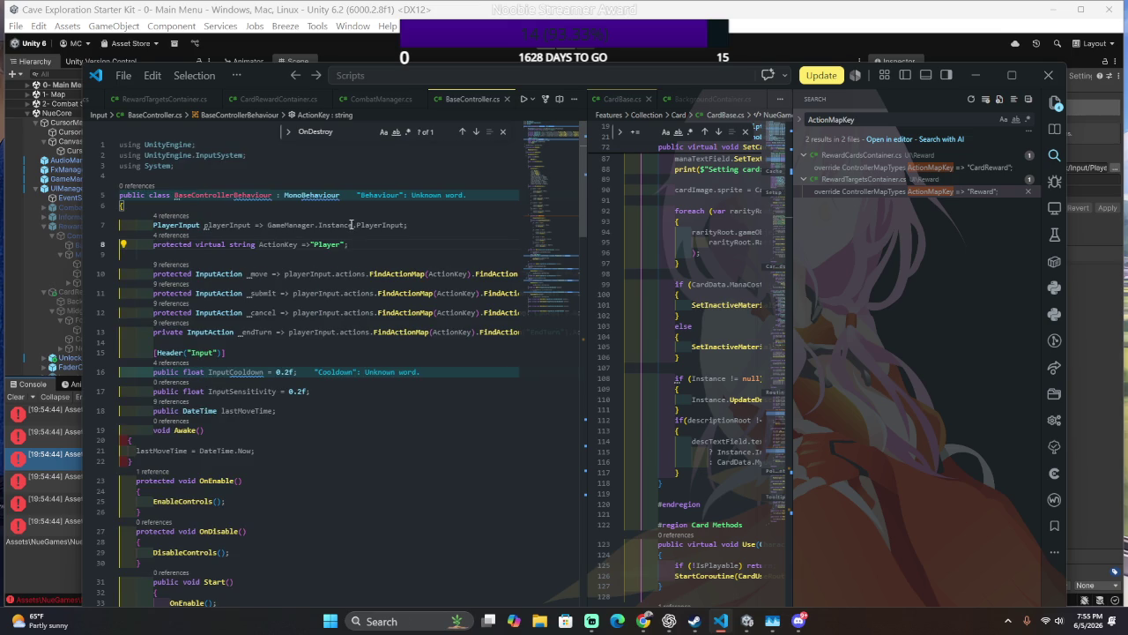
{"action": "left_click", "coordinate": [375, 225]}
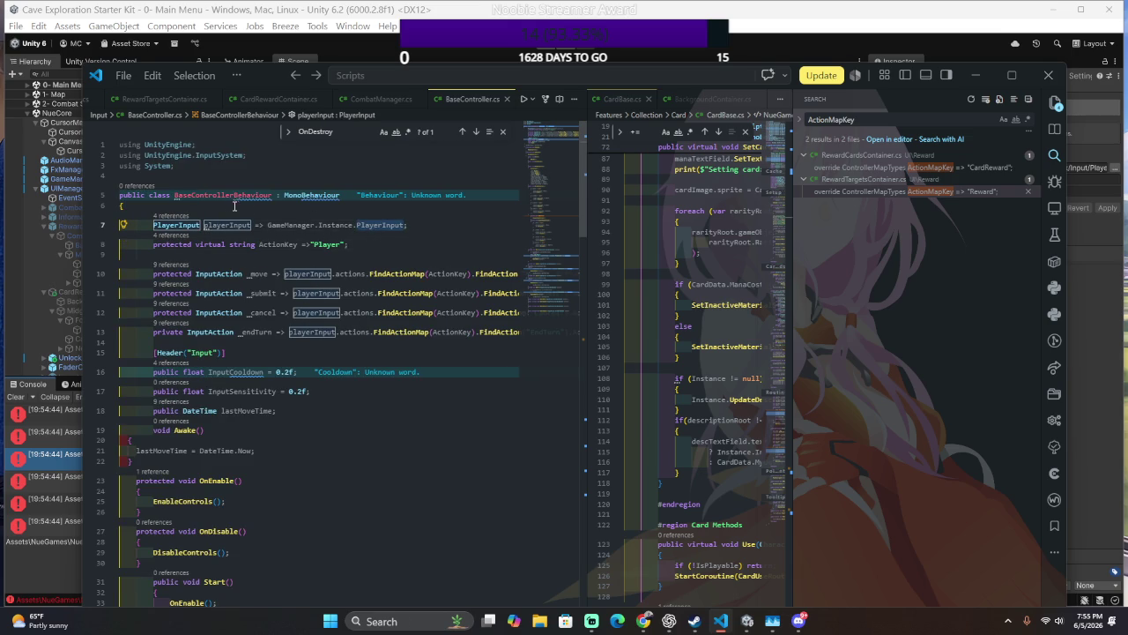
{"action": "type", "text": "ControllerMapTypes"}
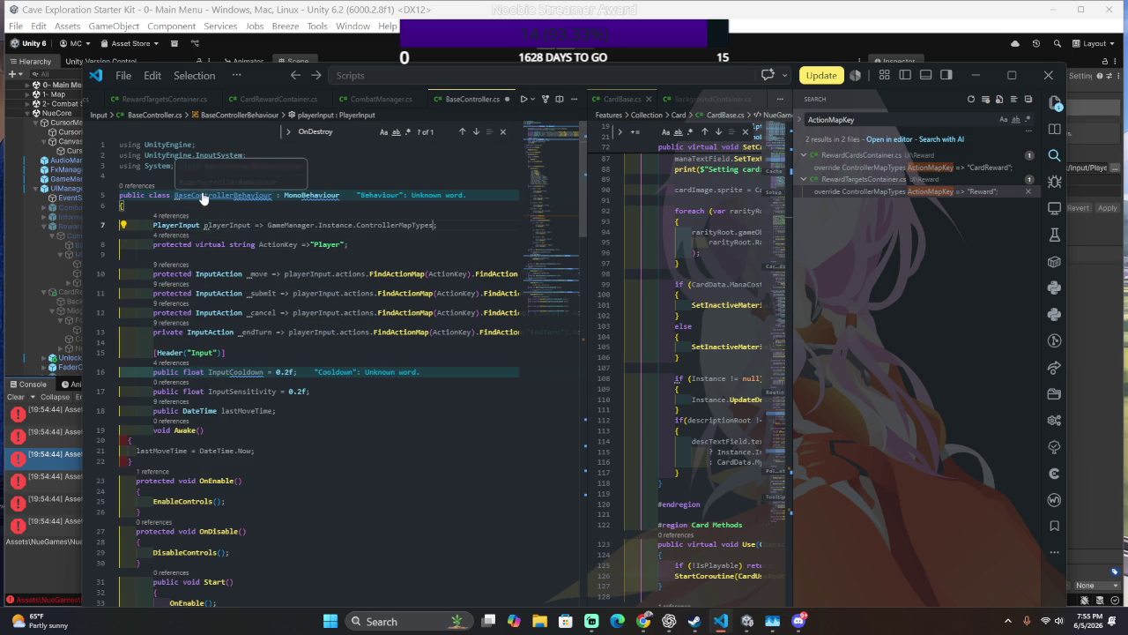
{"action": "key", "text": "ctrl+z"}
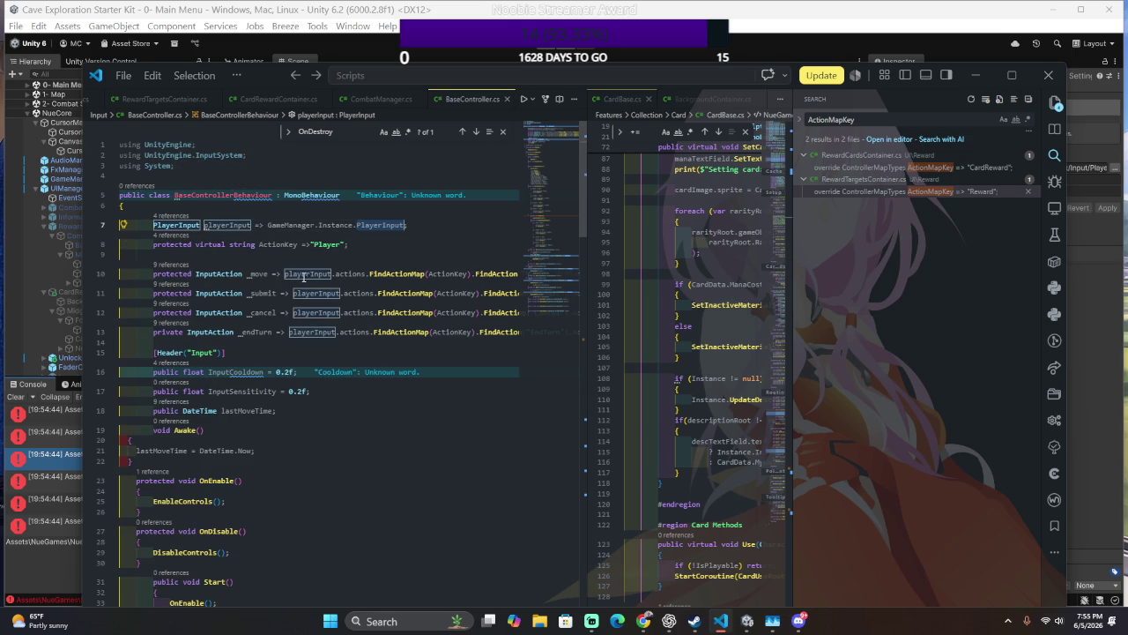
- Re-indent the Awake, OnEnable and OnDisable methods one level to match the class
{"action": "scroll", "coordinate": [296, 275], "scroll_direction": "right", "scroll_amount": 2}
{"action": "scroll", "coordinate": [296, 275], "scroll_direction": "right", "scroll_amount": 3}
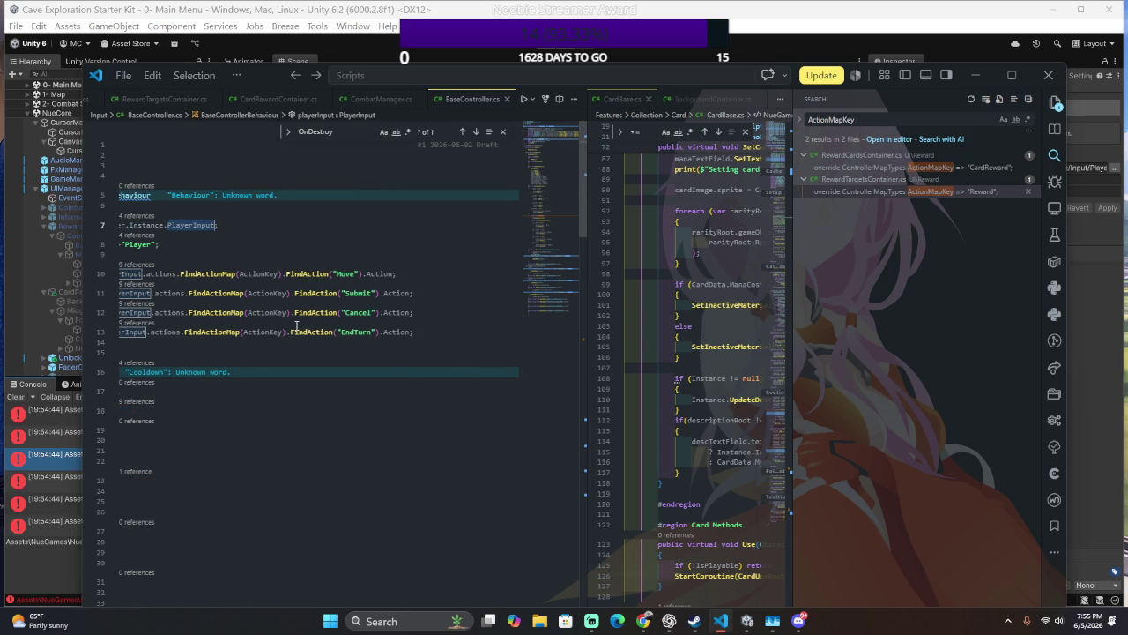
{"action": "scroll", "coordinate": [292, 319], "scroll_direction": "left", "scroll_amount": 5}
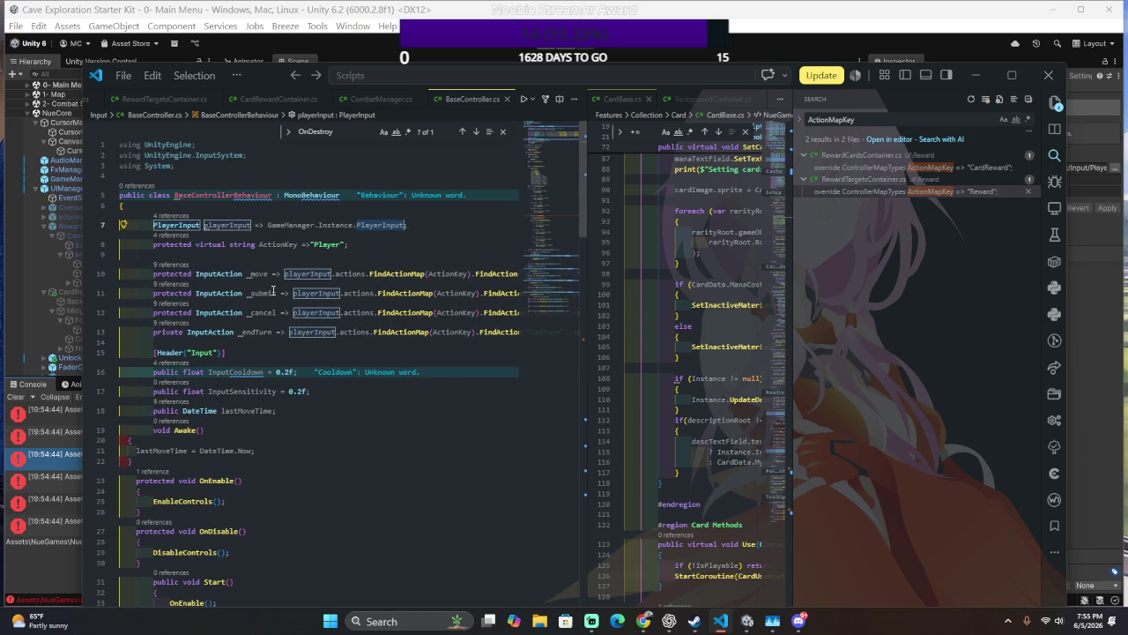
{"action": "mouse_move", "coordinate": [353, 391]}
{"action": "left_mouse_down"}
{"action": "mouse_move", "coordinate": [291, 397]}
{"action": "mouse_move", "coordinate": [330, 402]}
{"action": "left_mouse_up"}
{"action": "left_click", "coordinate": [306, 407]}
{"action": "scroll", "coordinate": [307, 408], "scroll_direction": "down", "scroll_amount": 1}
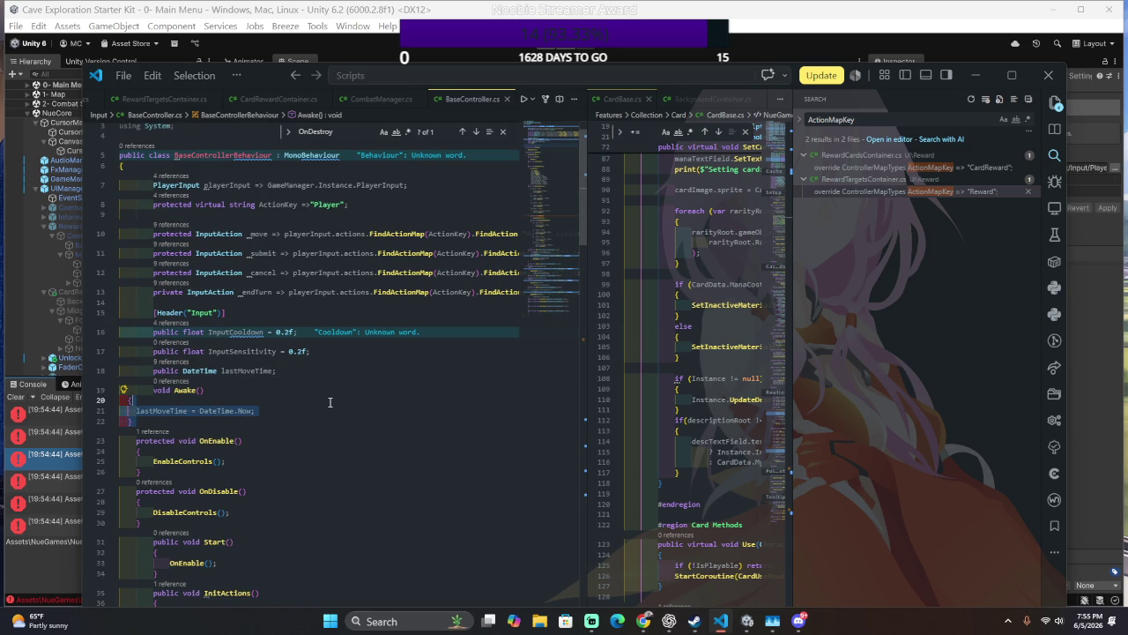
{"action": "key", "text": "Tab"}
{"action": "key", "text": "Tab"}
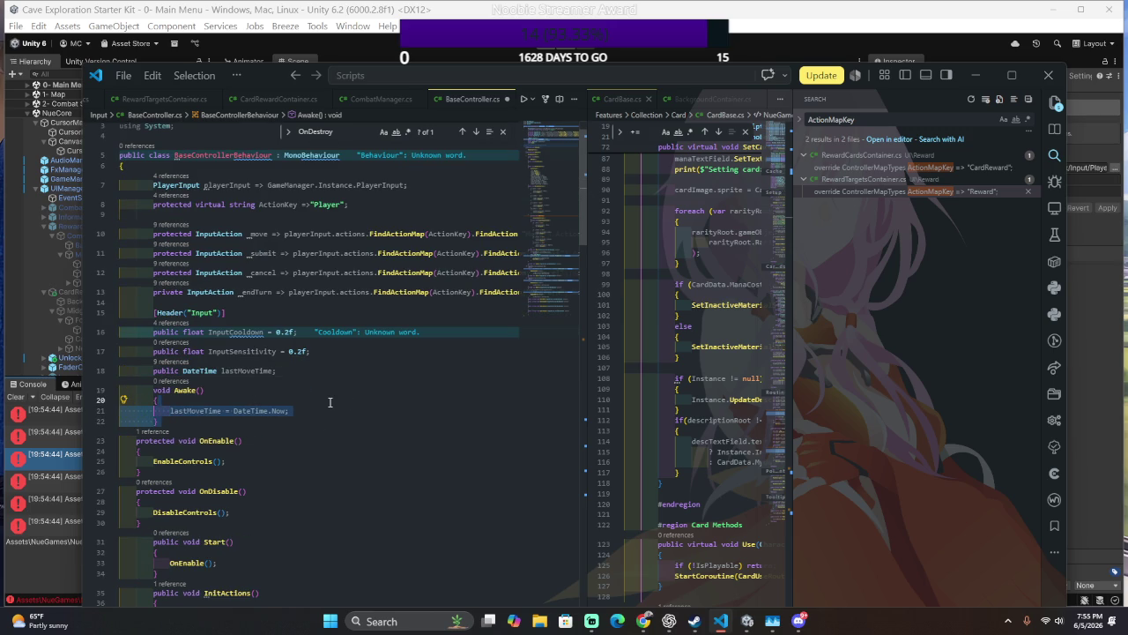
{"action": "key", "text": "ctrl+z"}
{"action": "key", "text": "ctrl+z"}
{"action": "key", "text": "ctrl+z"}
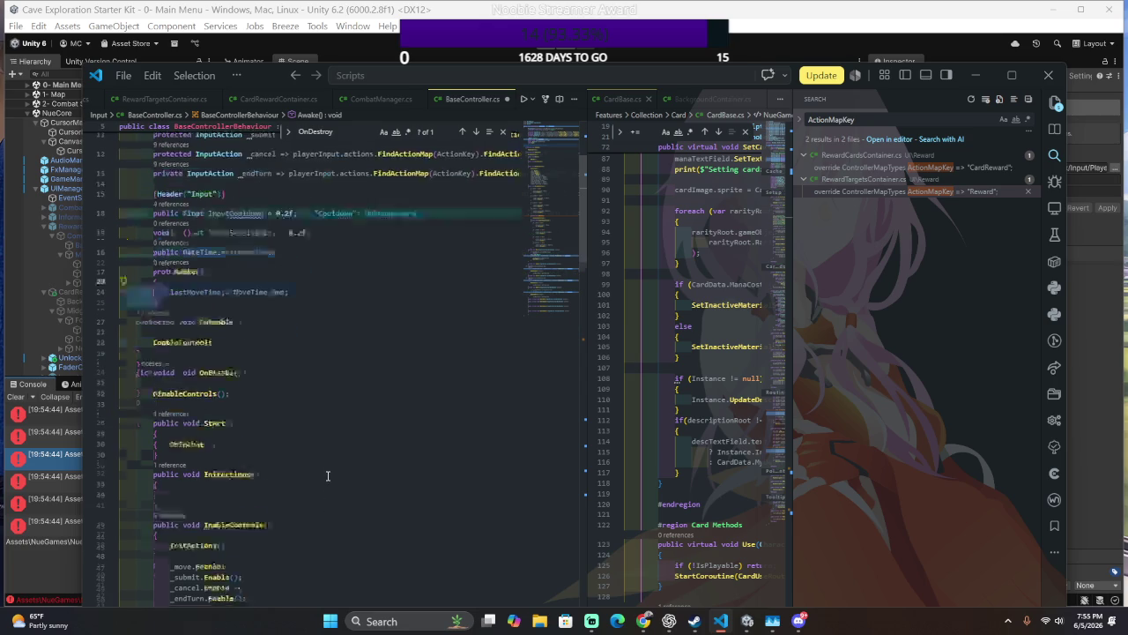
{"action": "key", "text": "shift+Up"}
{"action": "key", "text": "shift+Up"}
{"action": "key", "text": "shift+Up"}
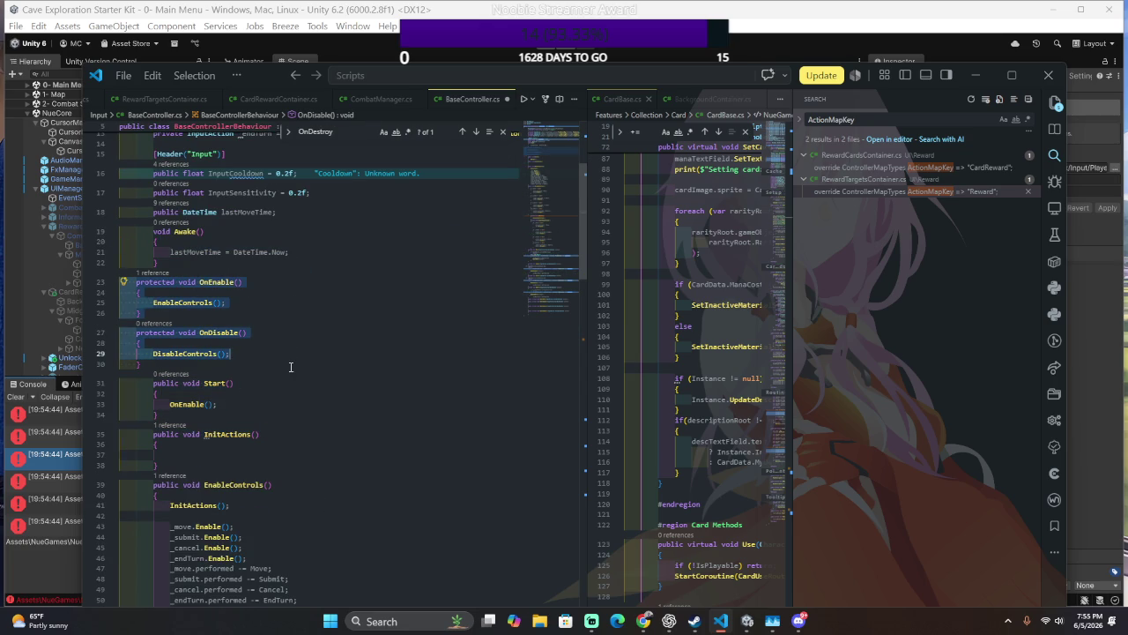
{"action": "key", "text": "Tab"}
{"action": "left_click", "coordinate": [250, 353]}
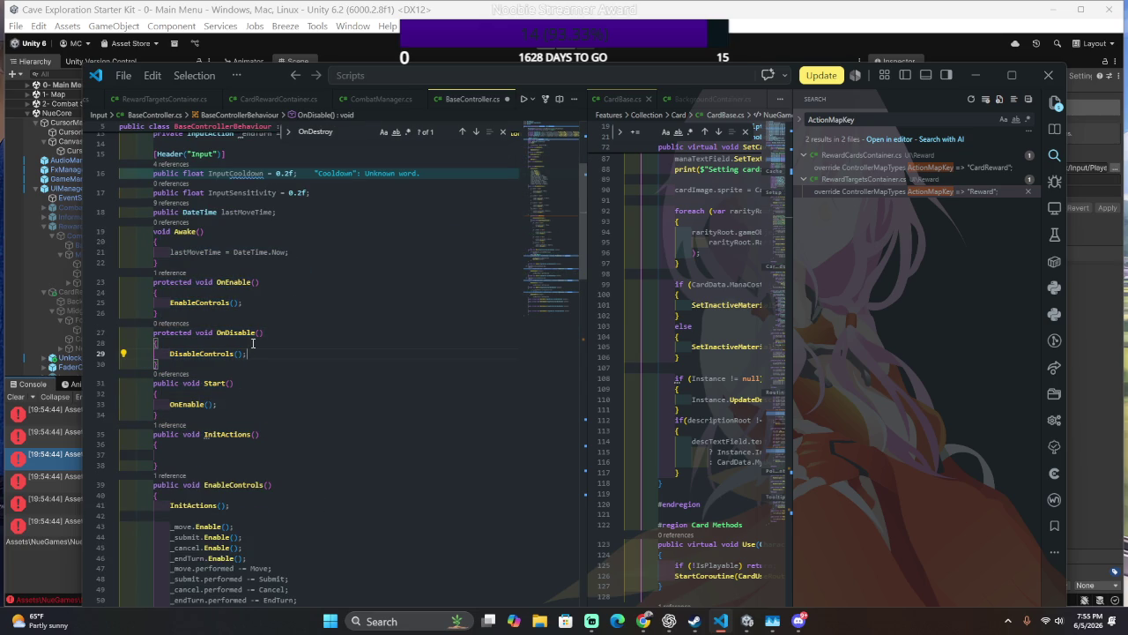
- Review the _move and _submit declarations and empty HandleSubmit method, then return to Unity
{"action": "scroll", "coordinate": [253, 342], "scroll_direction": "up", "scroll_amount": 3}
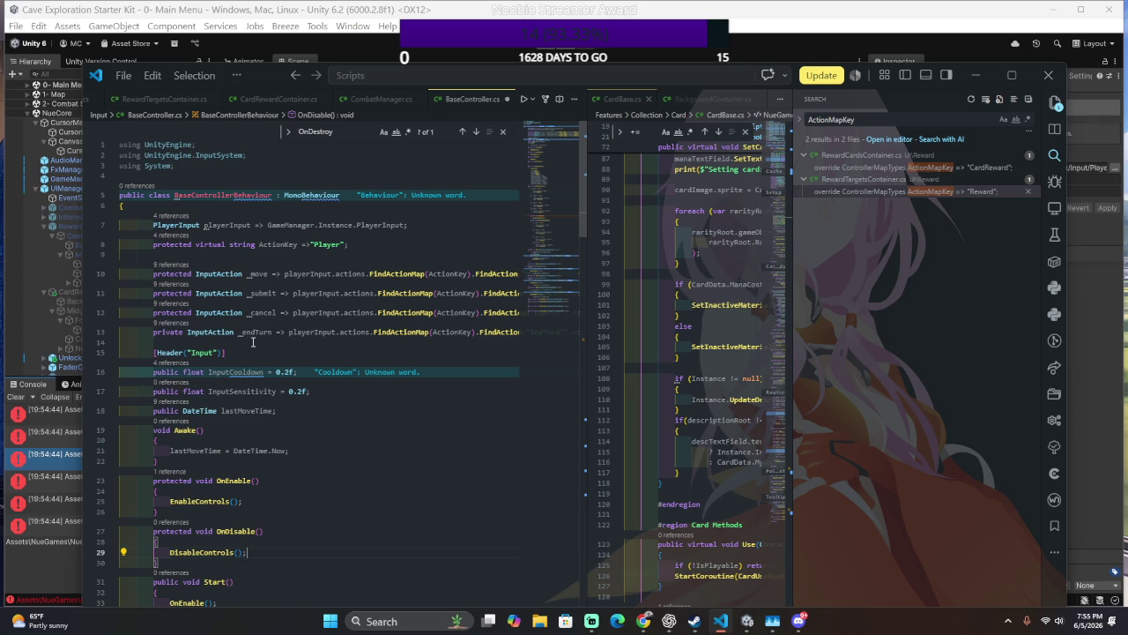
{"action": "scroll", "coordinate": [218, 341], "scroll_direction": "right", "scroll_amount": 3}
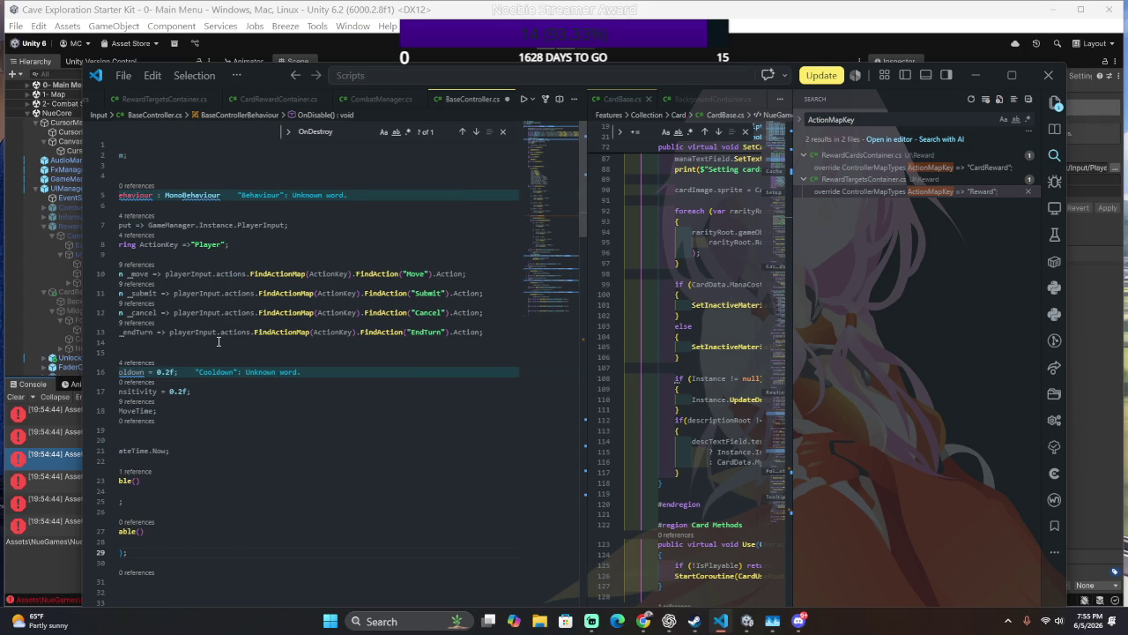
{"action": "left_click", "coordinate": [249, 276]}
{"action": "scroll", "coordinate": [353, 253], "scroll_direction": "down", "scroll_amount": 1}
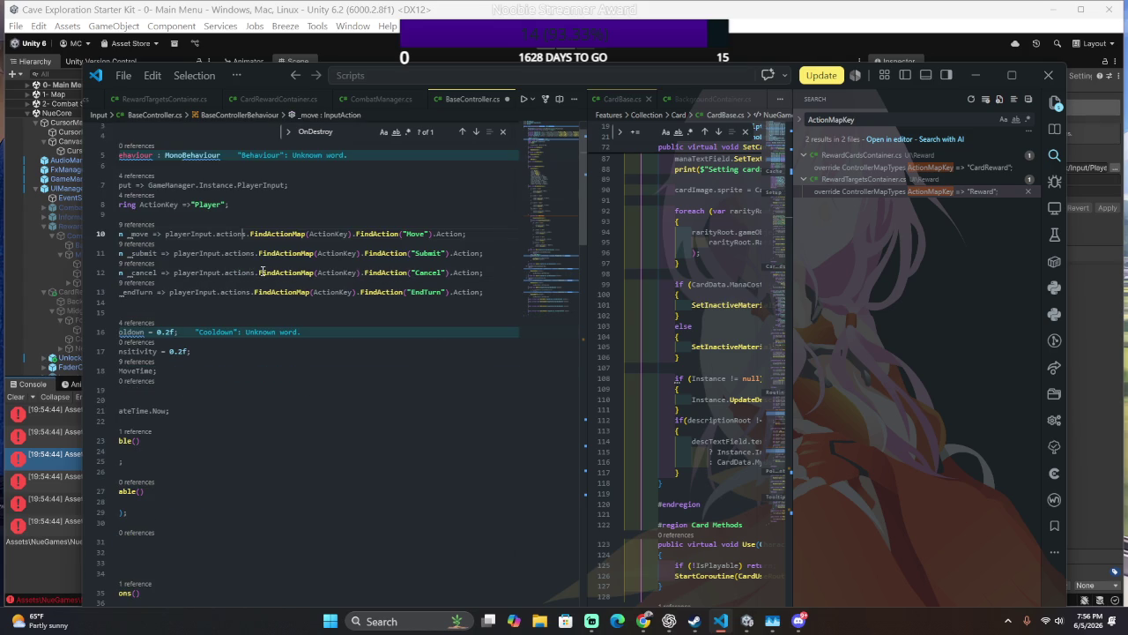
{"action": "left_click", "coordinate": [257, 261]}
{"action": "scroll", "coordinate": [258, 261], "scroll_direction": "left", "scroll_amount": 3}
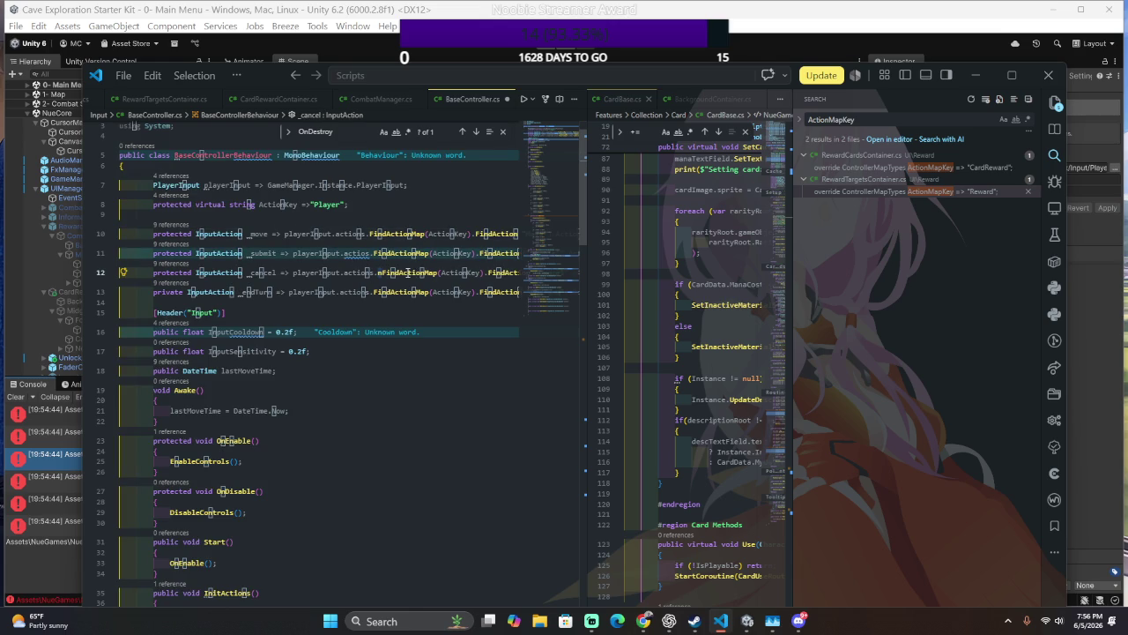
{"action": "scroll", "coordinate": [232, 299], "scroll_direction": "down", "scroll_amount": 12}
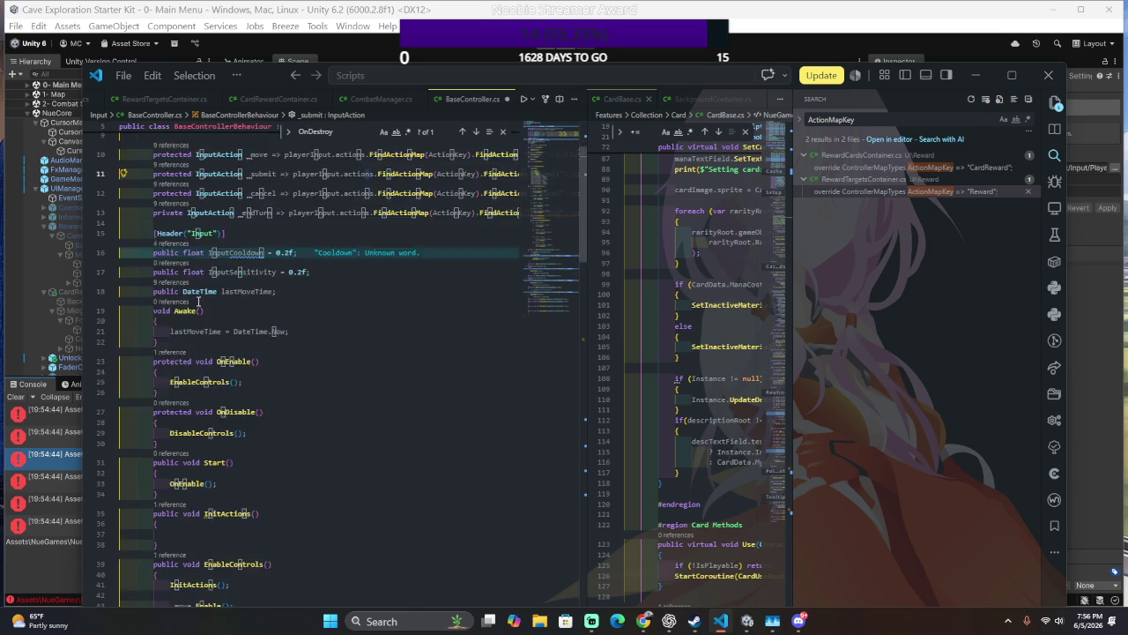
{"action": "scroll", "coordinate": [232, 300], "scroll_direction": "down", "scroll_amount": 15}
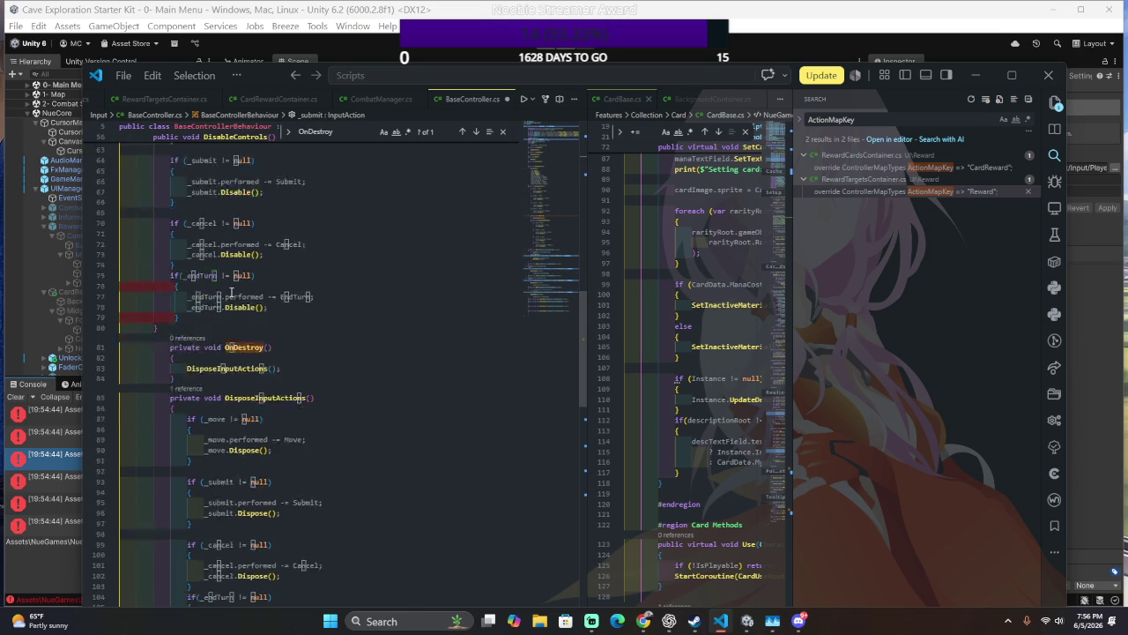
{"action": "scroll", "coordinate": [232, 281], "scroll_direction": "down", "scroll_amount": 15}
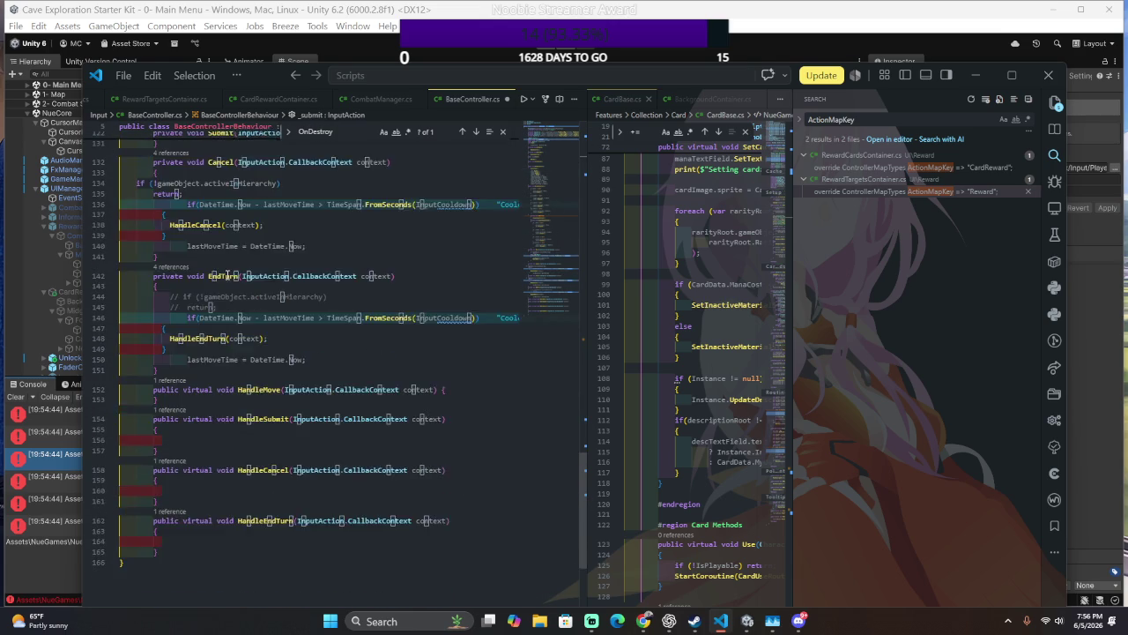
{"action": "left_click", "coordinate": [306, 350]}
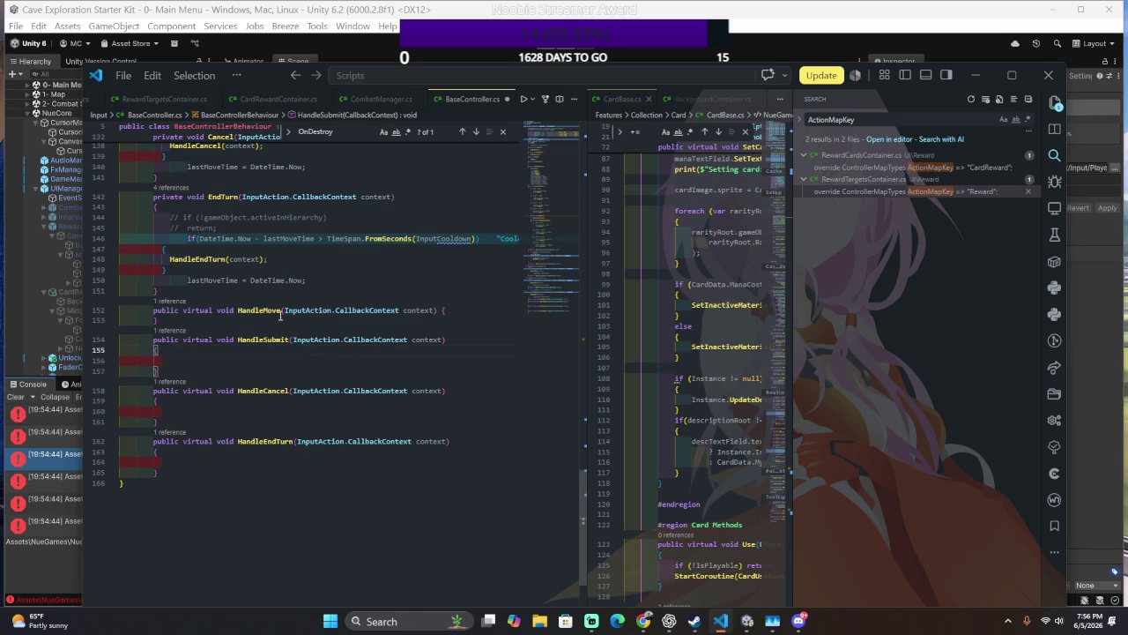
{"action": "scroll", "coordinate": [265, 307], "scroll_direction": "up", "scroll_amount": 10}
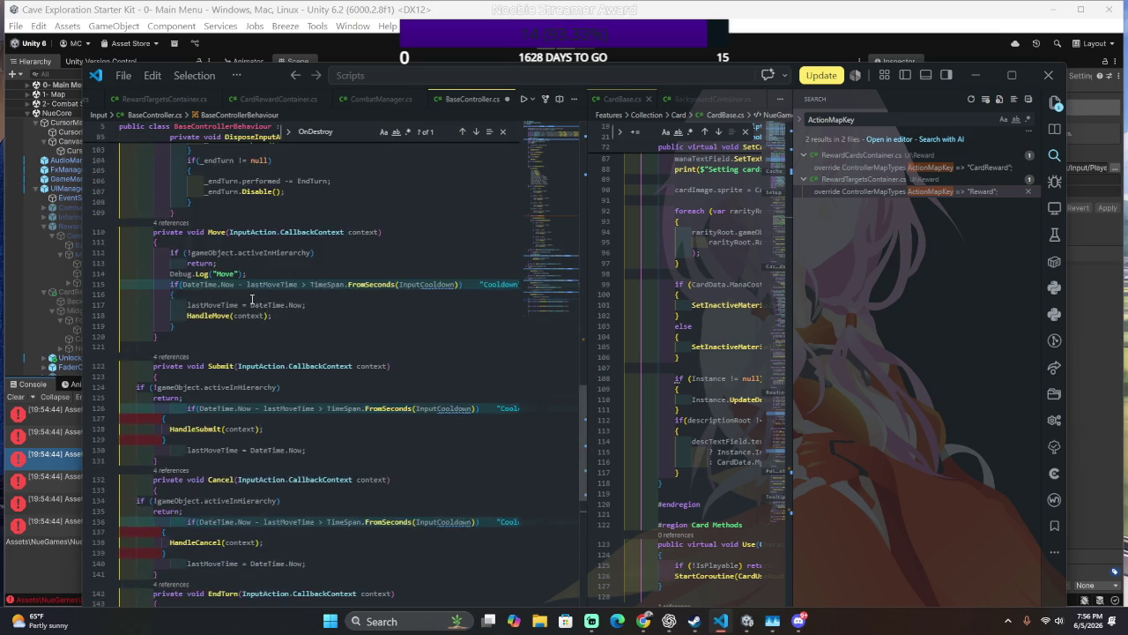
{"action": "scroll", "coordinate": [252, 299], "scroll_direction": "up", "scroll_amount": 10}
{"action": "key", "text": "alt+Tab"}
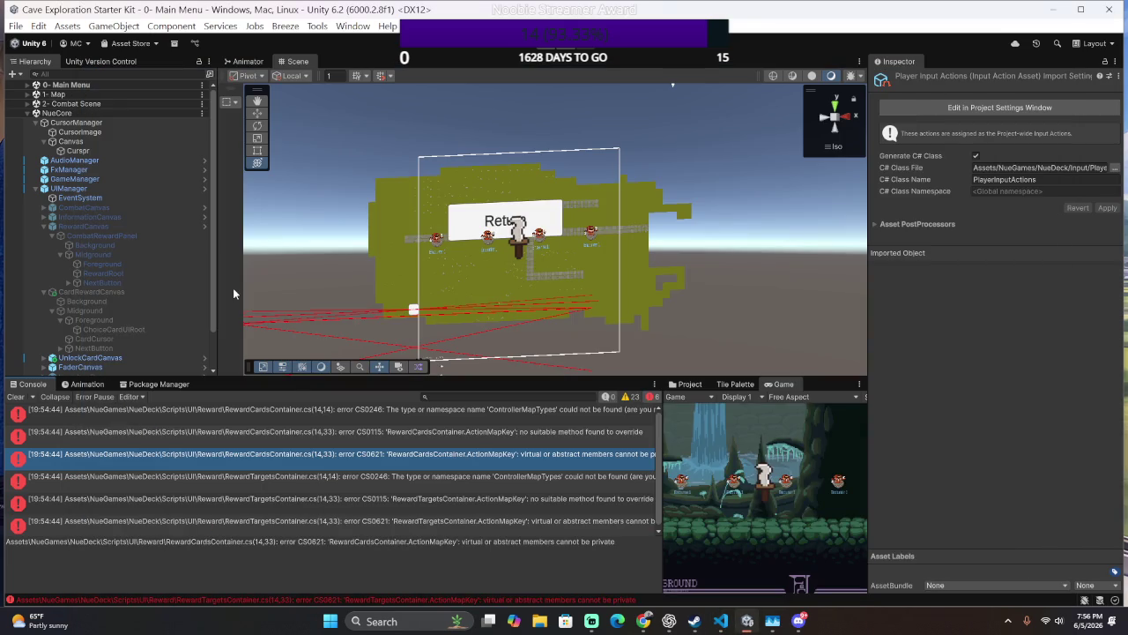
{"action": "left_click", "coordinate": [397, 410]}
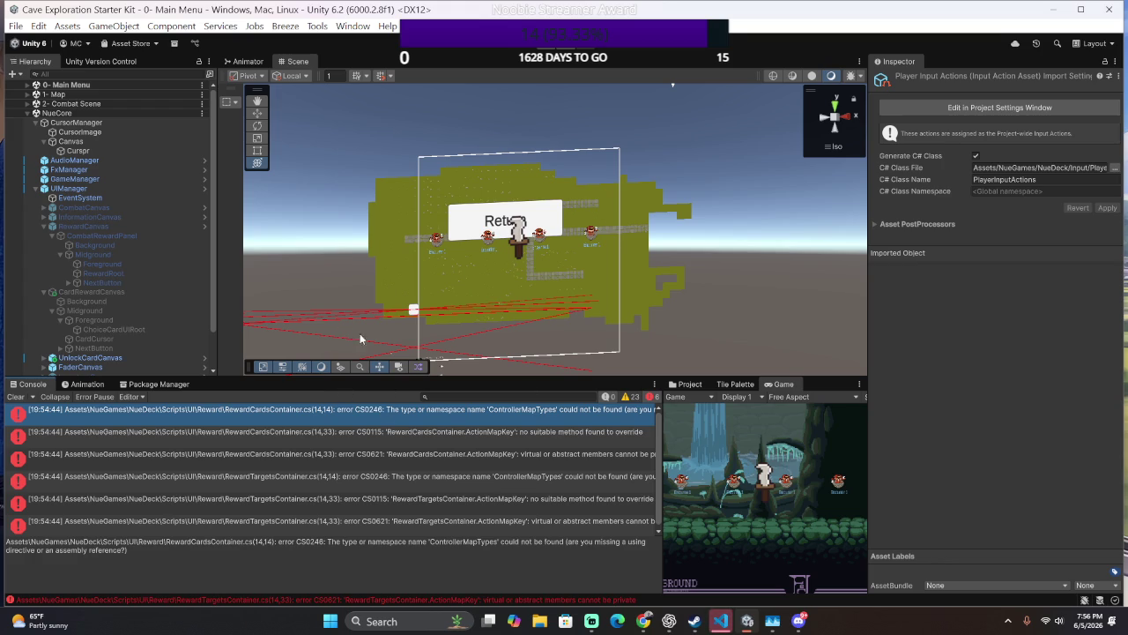
{"action": "double_click", "coordinate": [463, 415]}
{"action": "key", "text": "alt+Tab"}
{"action": "double_click", "coordinate": [450, 437]}
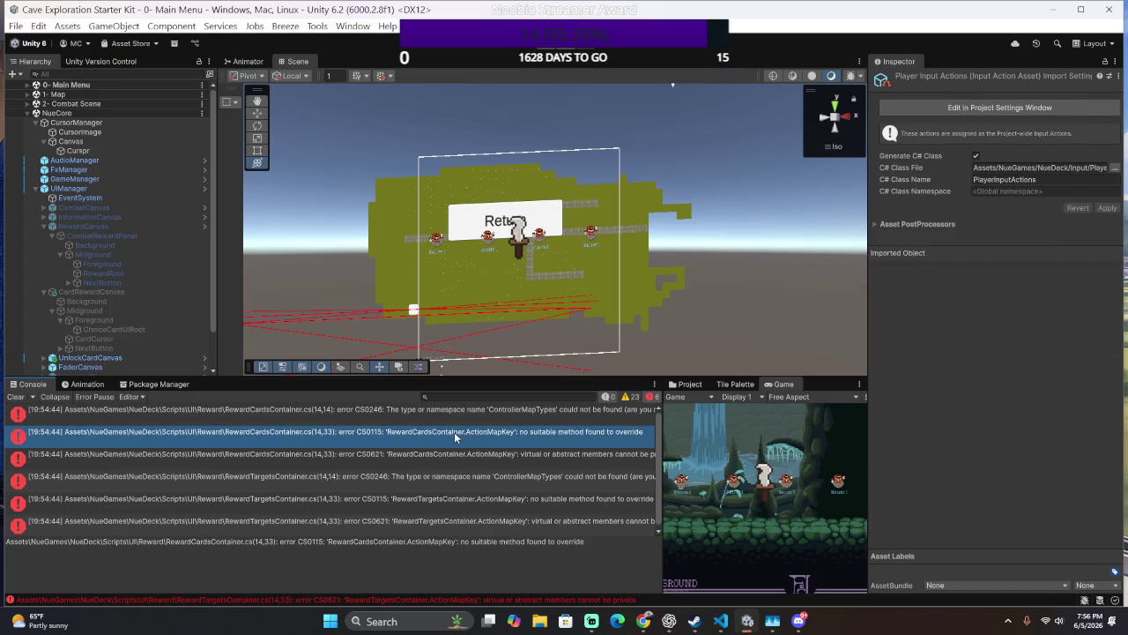
{"action": "double_click", "coordinate": [451, 455]}
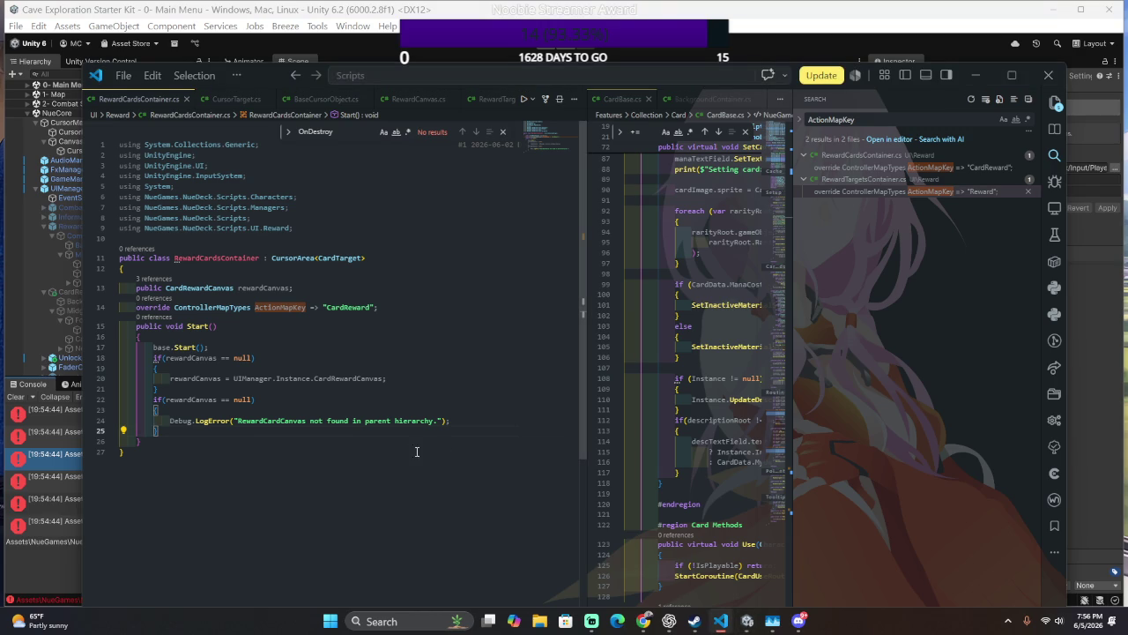
{"action": "key", "text": "alt+Tab"}
{"action": "left_click", "coordinate": [454, 475]}
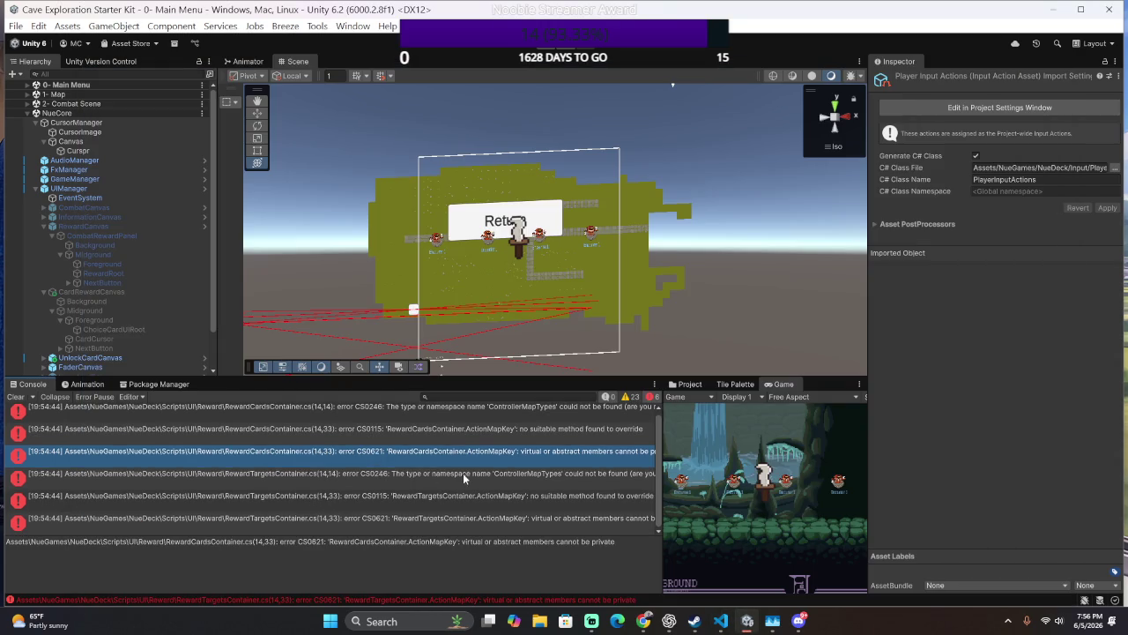
{"action": "double_click", "coordinate": [417, 472]}
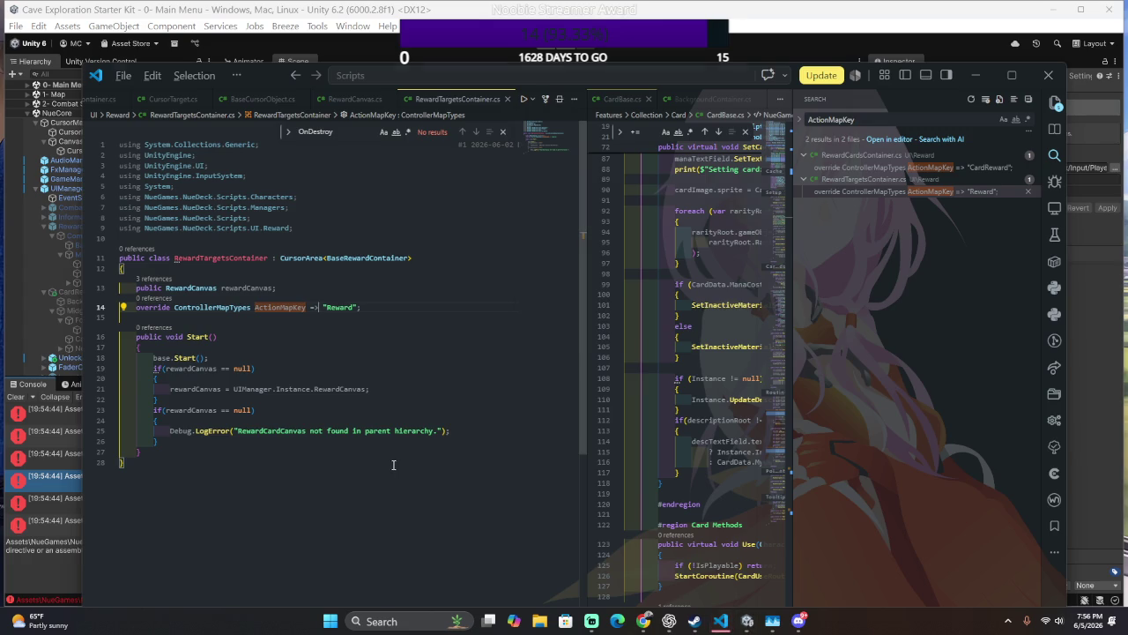
{"action": "key", "text": "alt+Tab"}
{"action": "double_click", "coordinate": [393, 476]}
{"action": "key", "text": "alt+Tab"}
{"action": "left_click", "coordinate": [339, 501]}
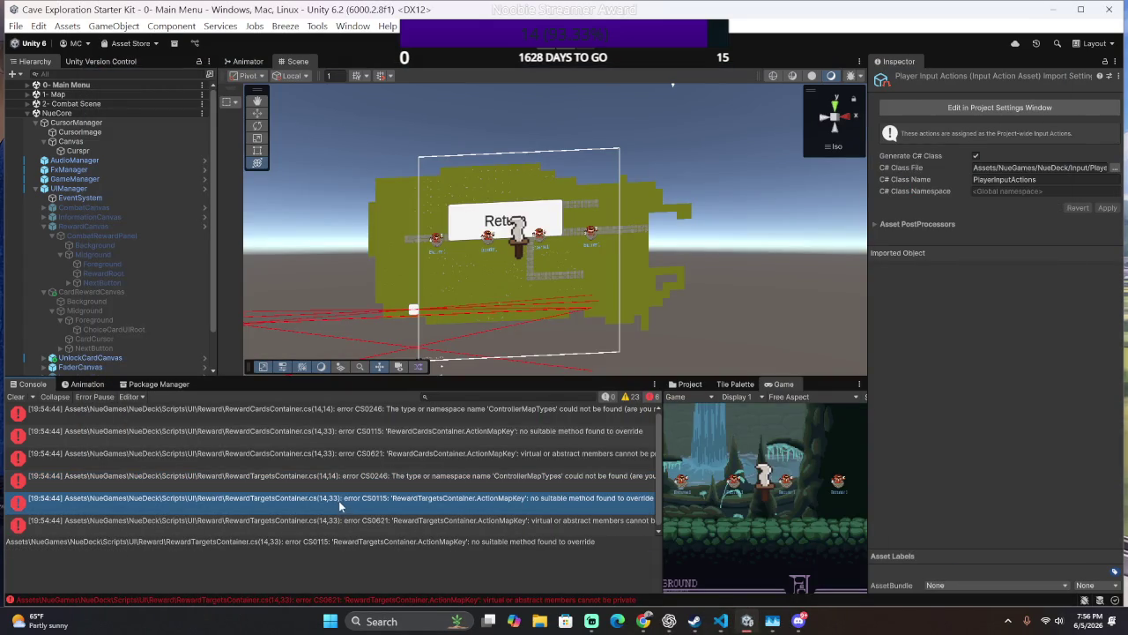
{"action": "double_click", "coordinate": [332, 500]}
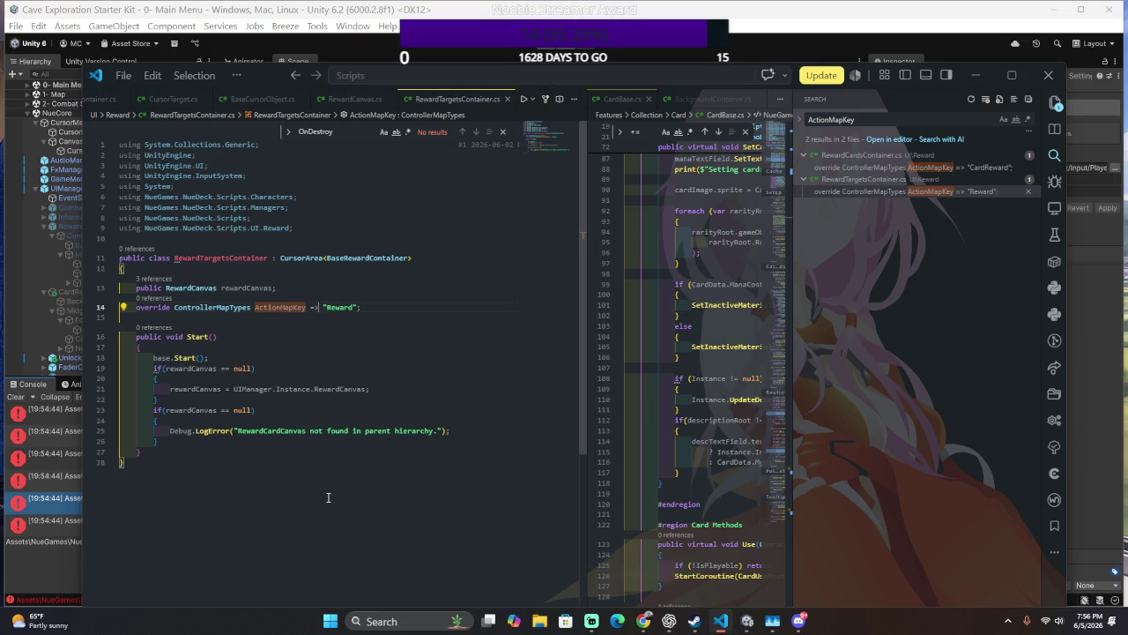
{"action": "key", "text": "alt+Tab"}
{"action": "scroll", "coordinate": [437, 479], "scroll_direction": "down", "scroll_amount": 1}
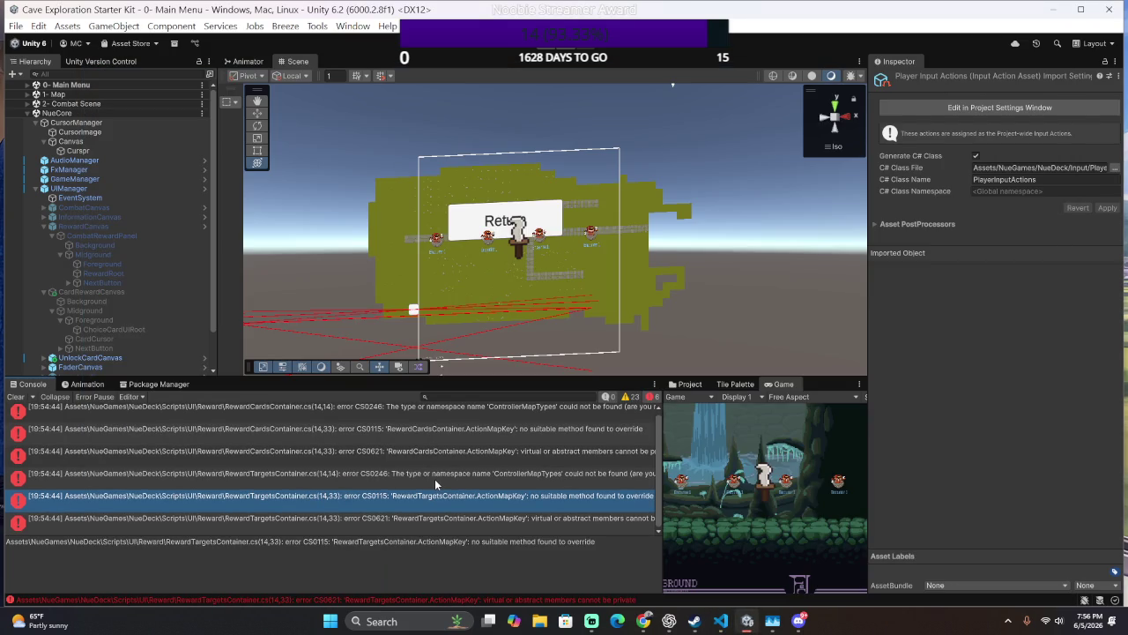
{"action": "left_click", "coordinate": [390, 521]}
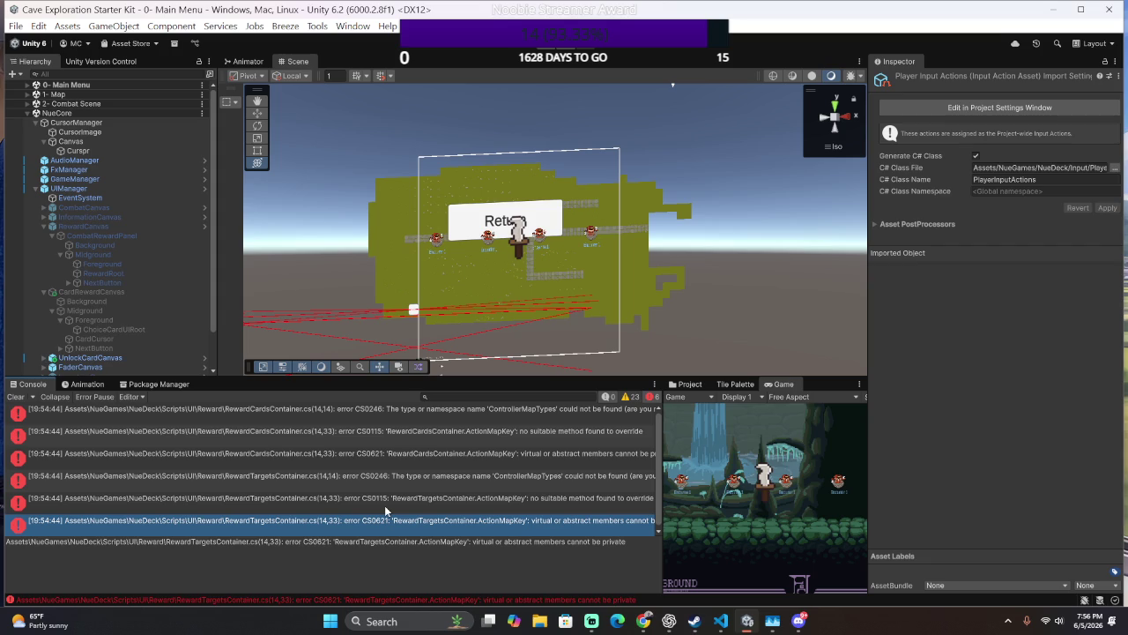
{"action": "scroll", "coordinate": [384, 503], "scroll_direction": "up", "scroll_amount": 1}
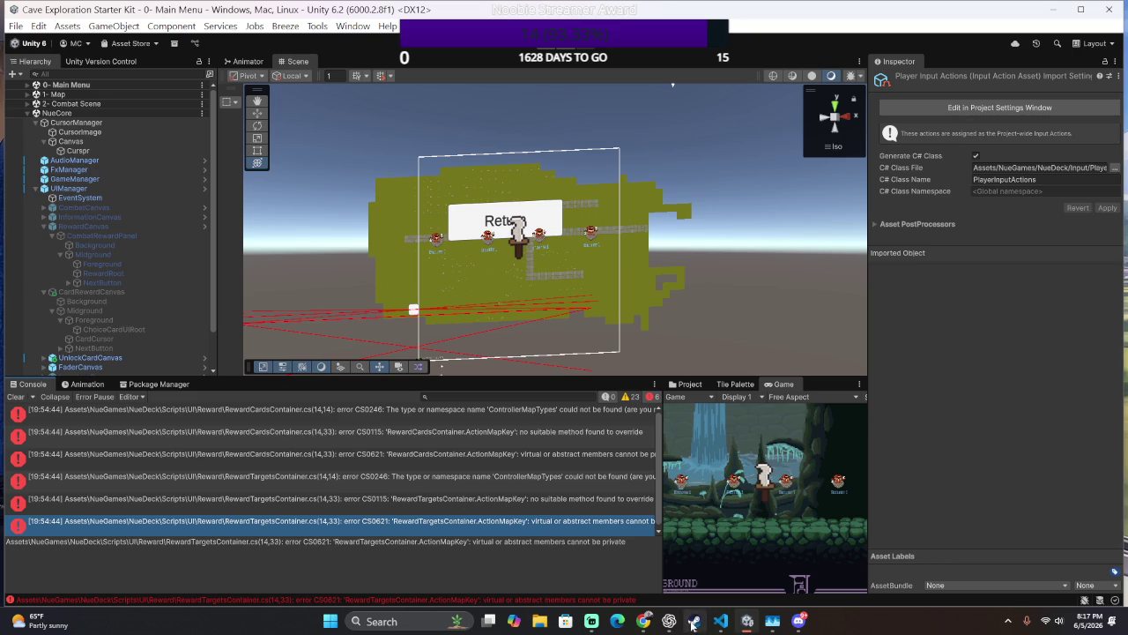
- Launch The Last Citadel Demo from the Recent list in the Steam library
{"action": "mouse_move", "coordinate": [693, 625]}
{"action": "left_click", "coordinate": [669, 560]}
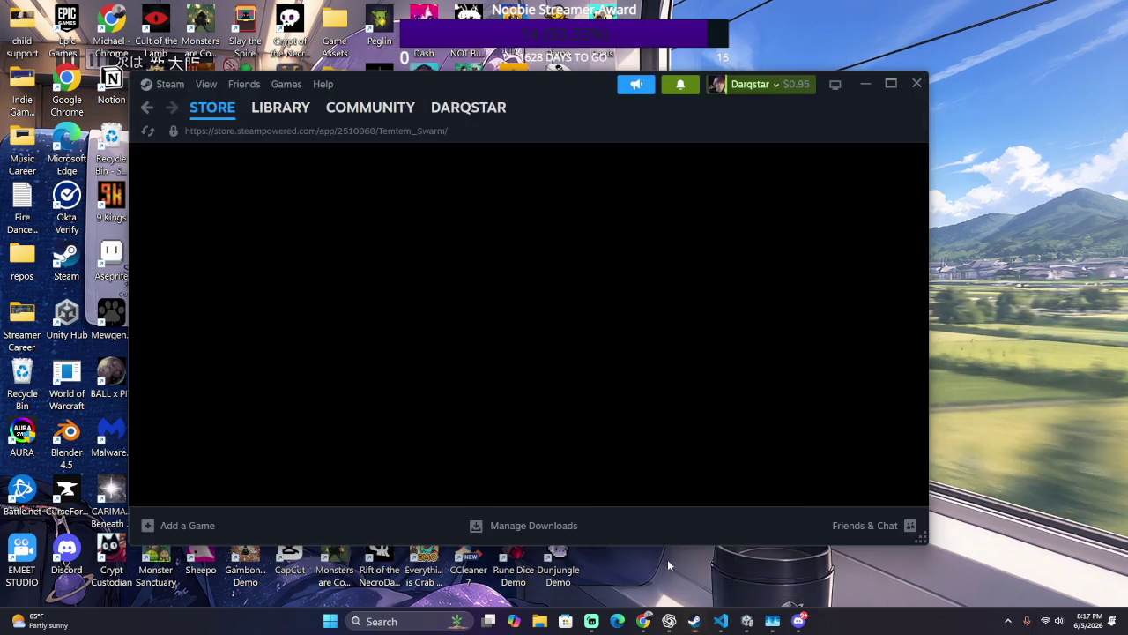
{"action": "left_click", "coordinate": [271, 120]}
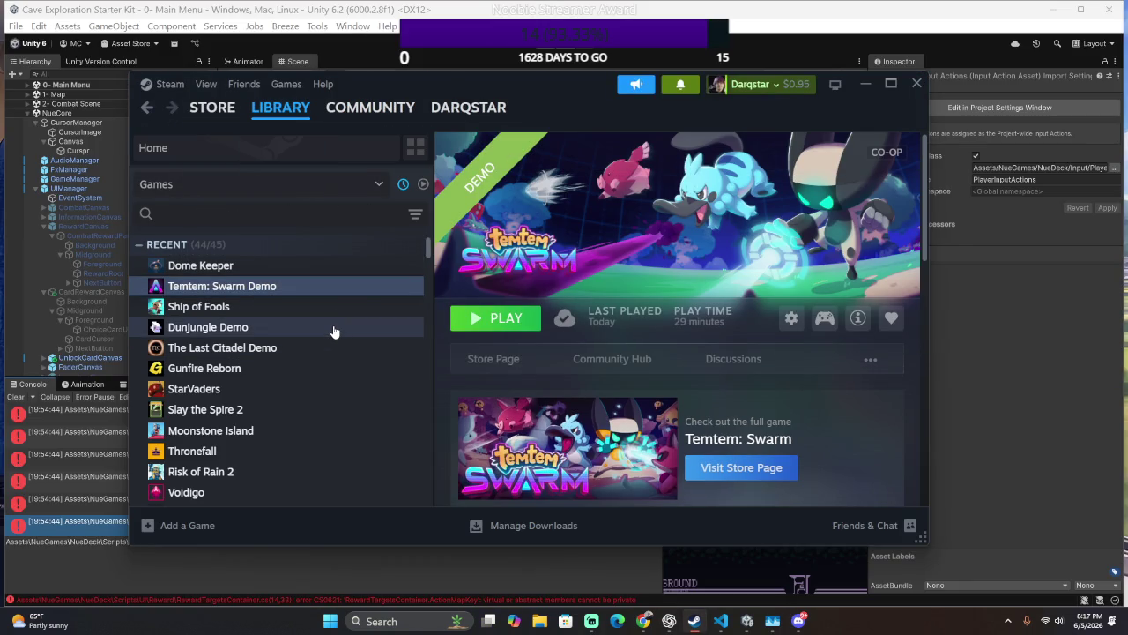
{"action": "double_click", "coordinate": [313, 354]}
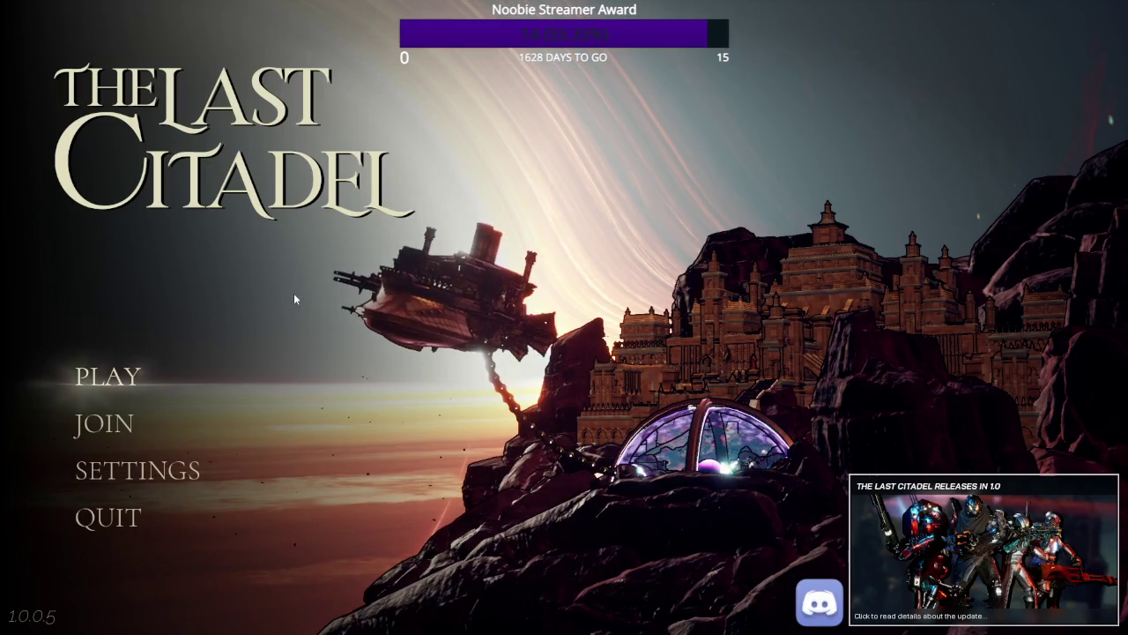
- Dismiss the Welcome Newcomer dialog to start playing in the hub beside the bar
{"action": "key", "text": "Return"}
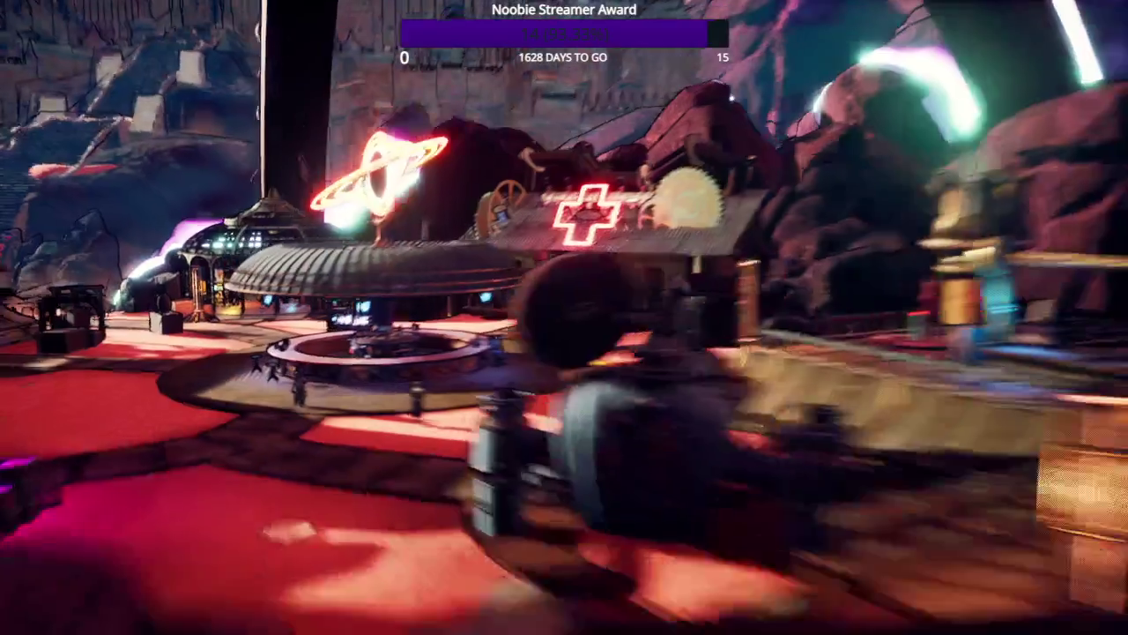
- Run from the bar across the plaza and through the glowing arch portal
{"action": "key", "text": "w"}
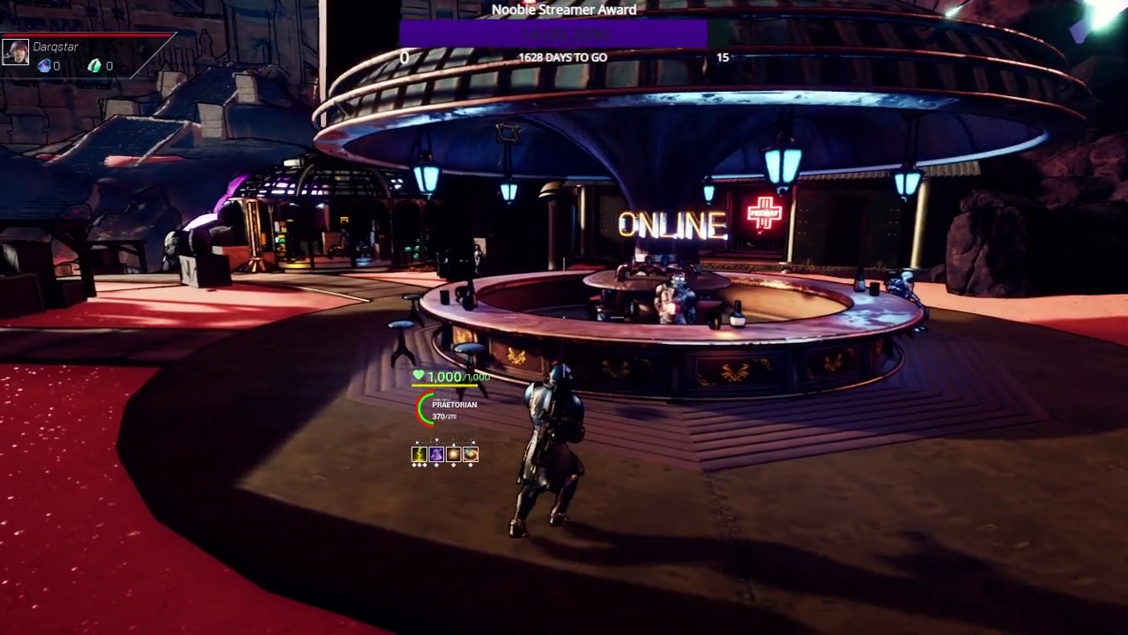
{"action": "key", "text": "w"}
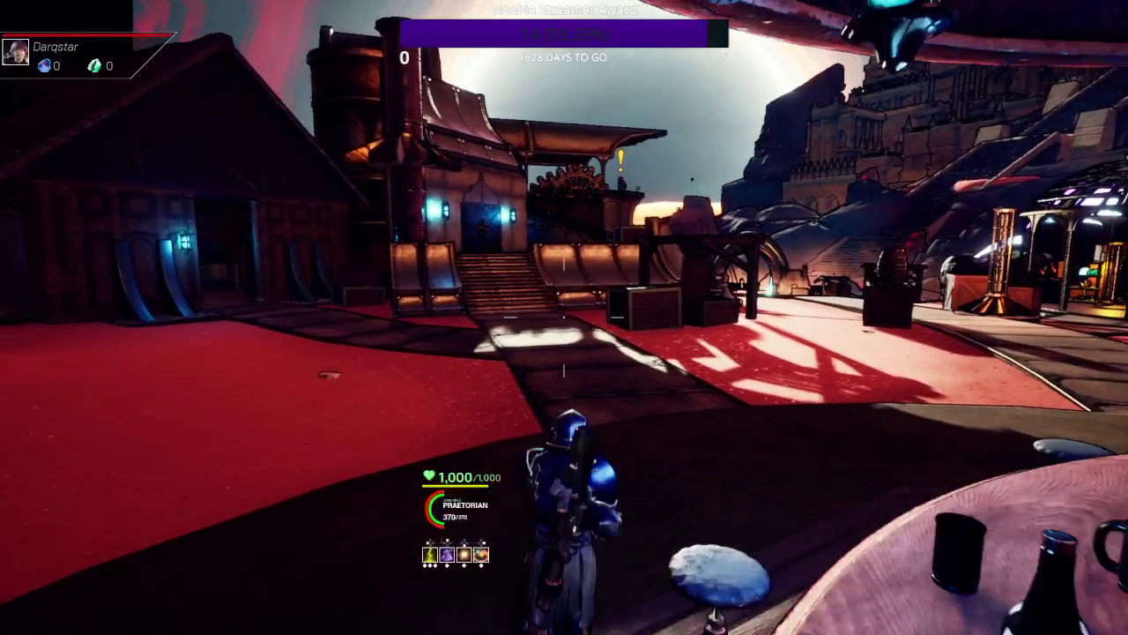
{"action": "key", "text": "w"}
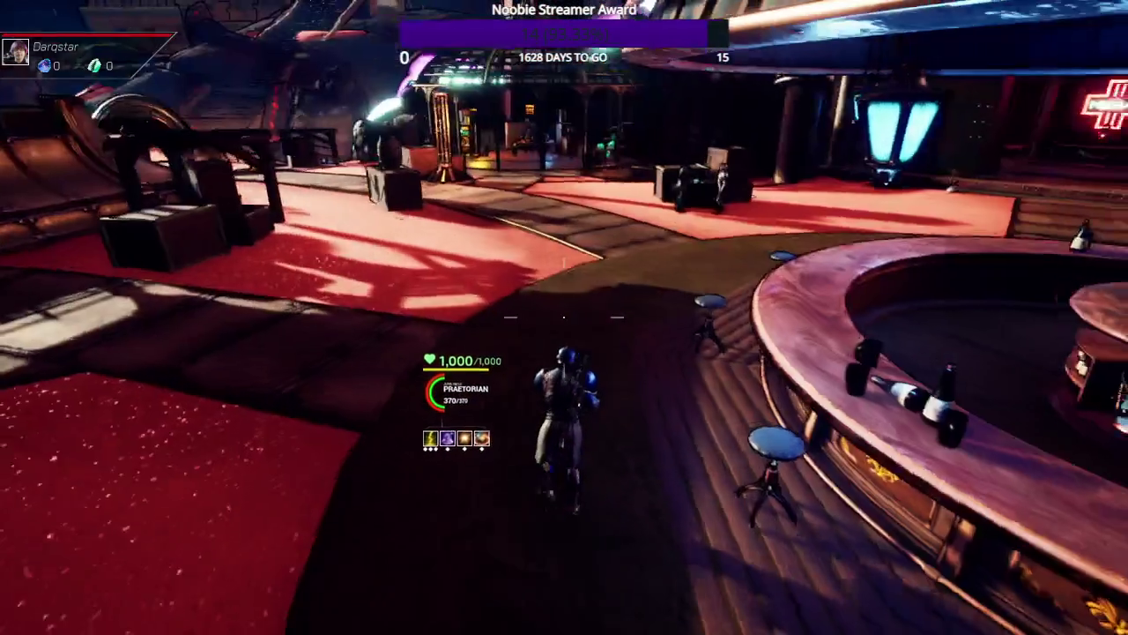
{"action": "key", "text": "w"}
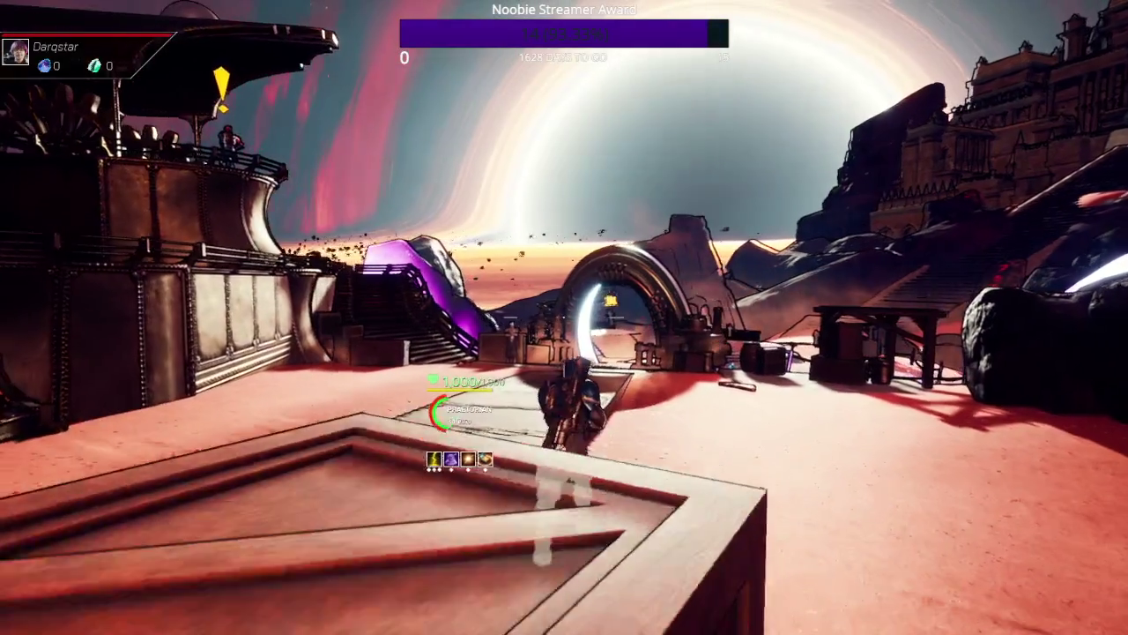
{"action": "key", "text": "w"}
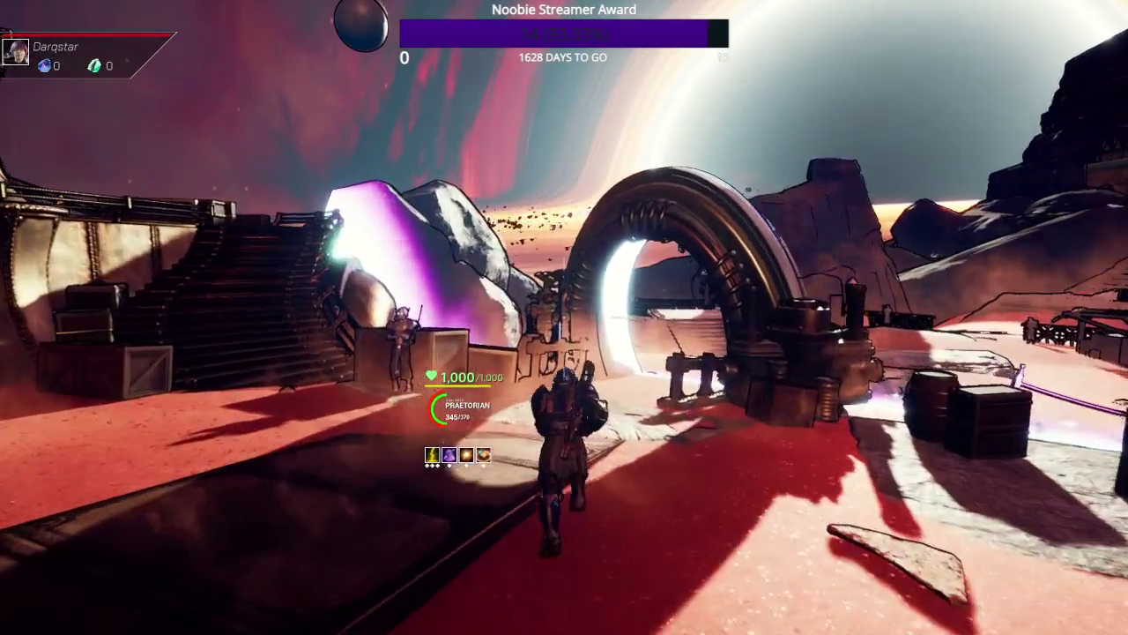
{"action": "key", "text": "w"}
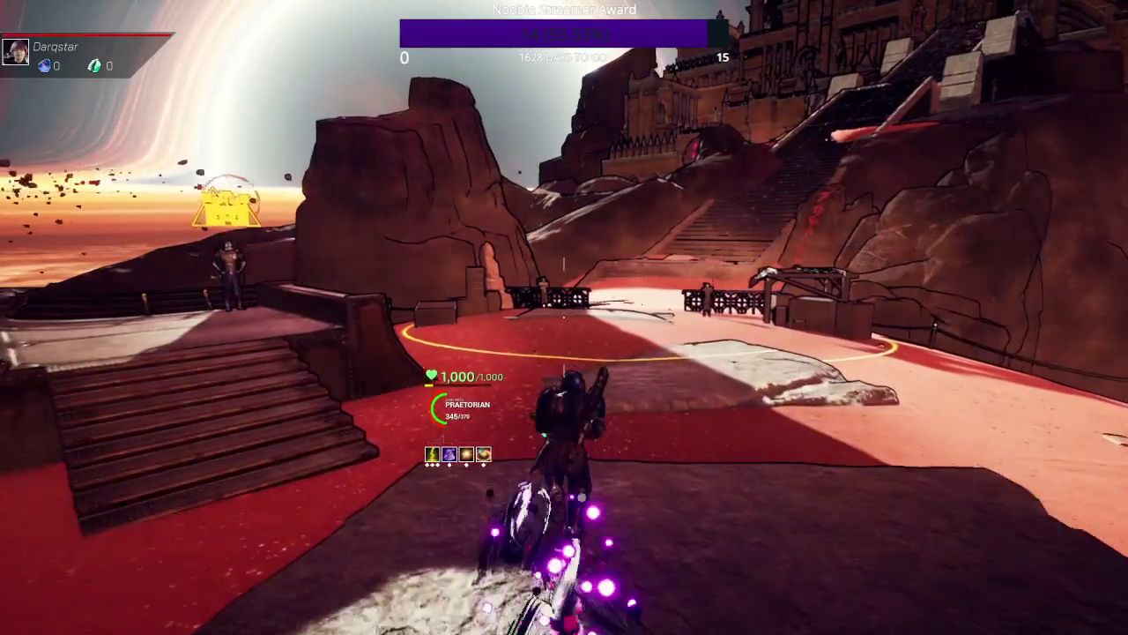
{"action": "key", "text": "w"}
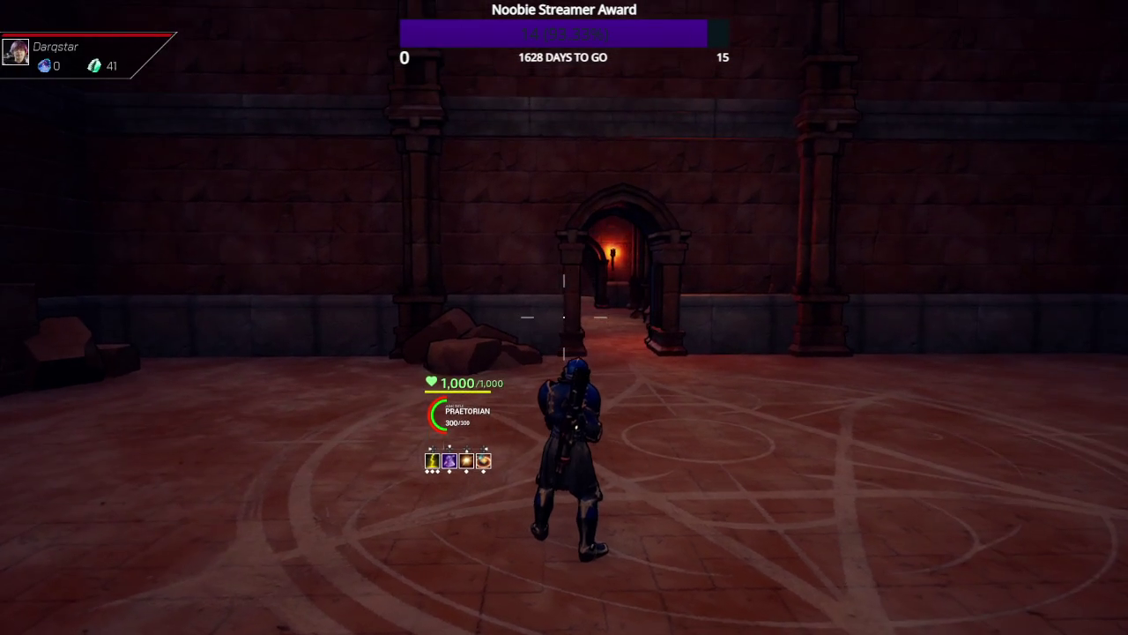
- Run through the corridor and up the hall's staircase into the green-domed corridor
{"action": "key", "text": "w"}
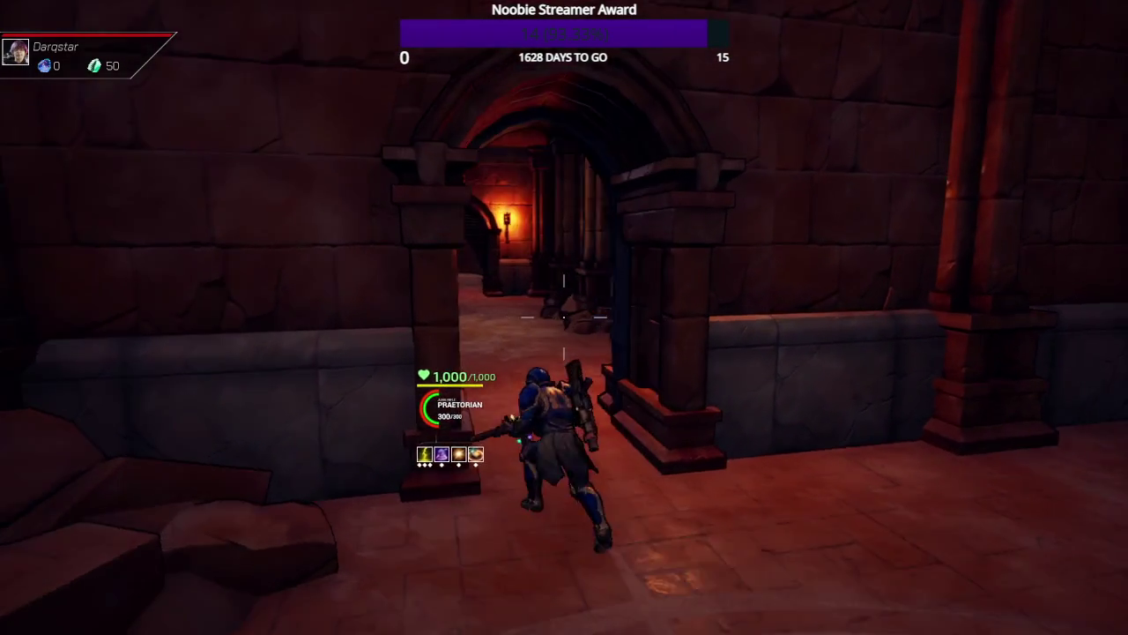
{"action": "key", "text": "w"}
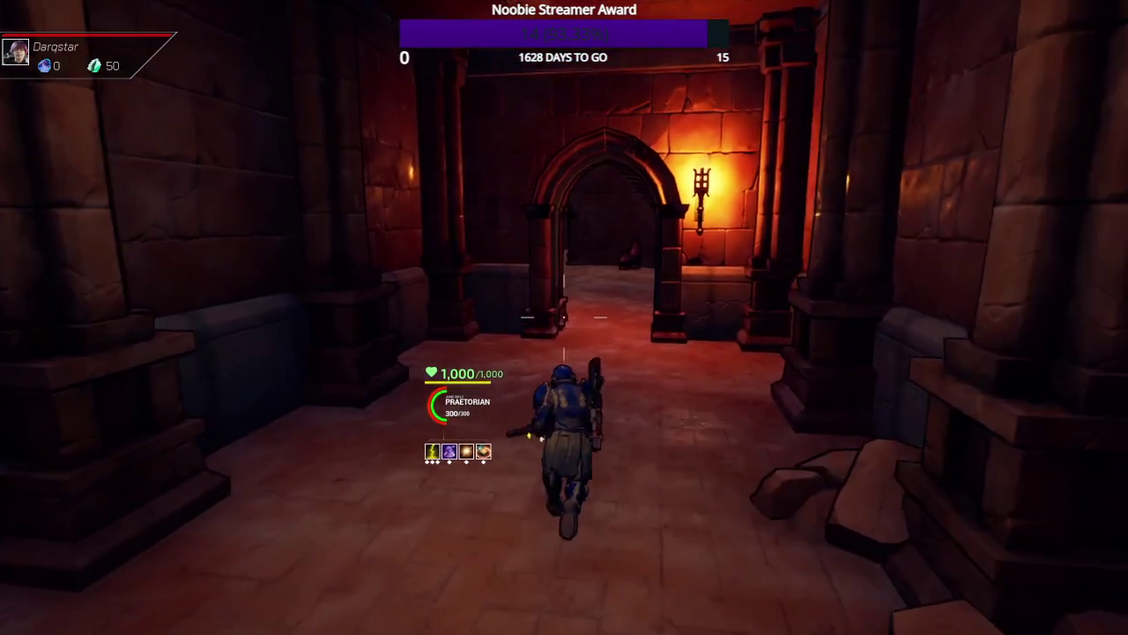
{"action": "key", "text": "w"}
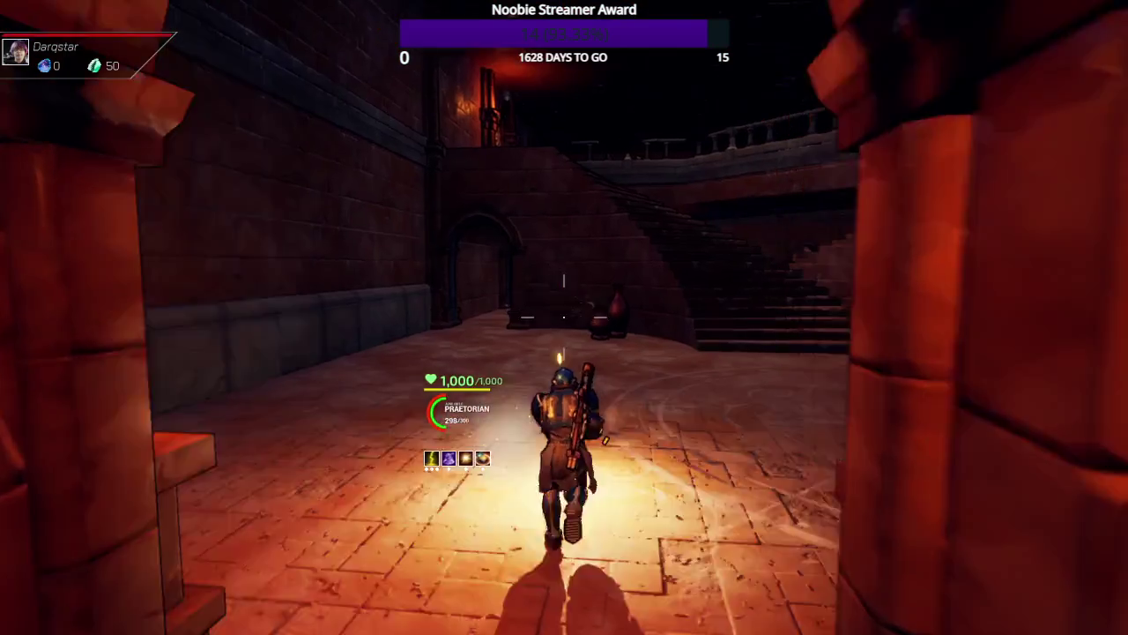
{"action": "key", "text": "w"}
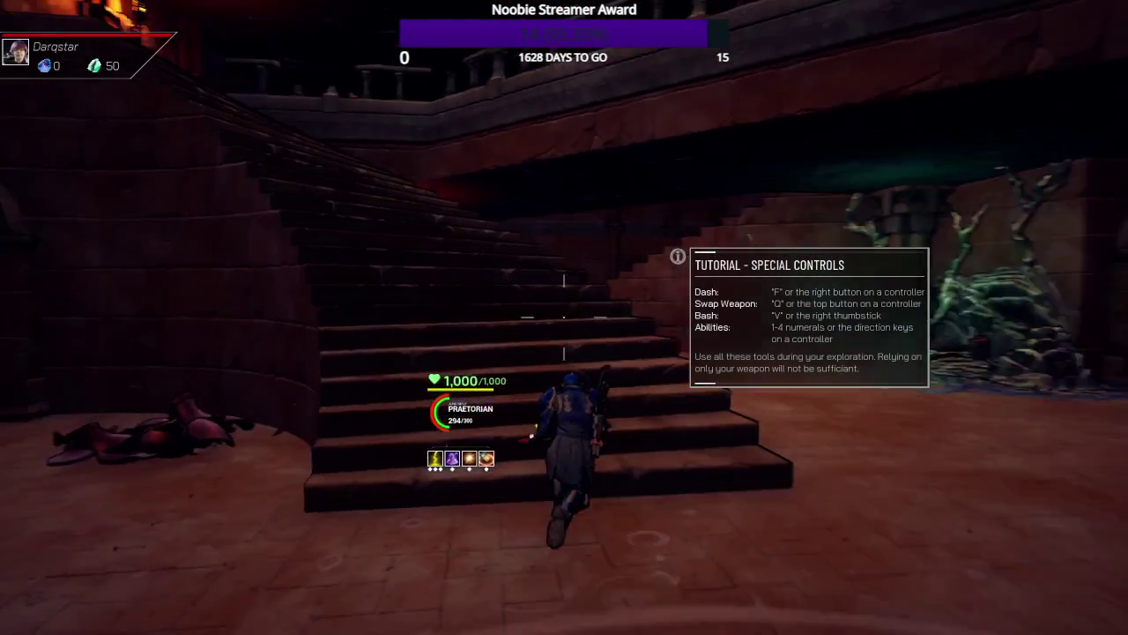
{"action": "key", "text": "w"}
{"action": "key", "text": "w"}
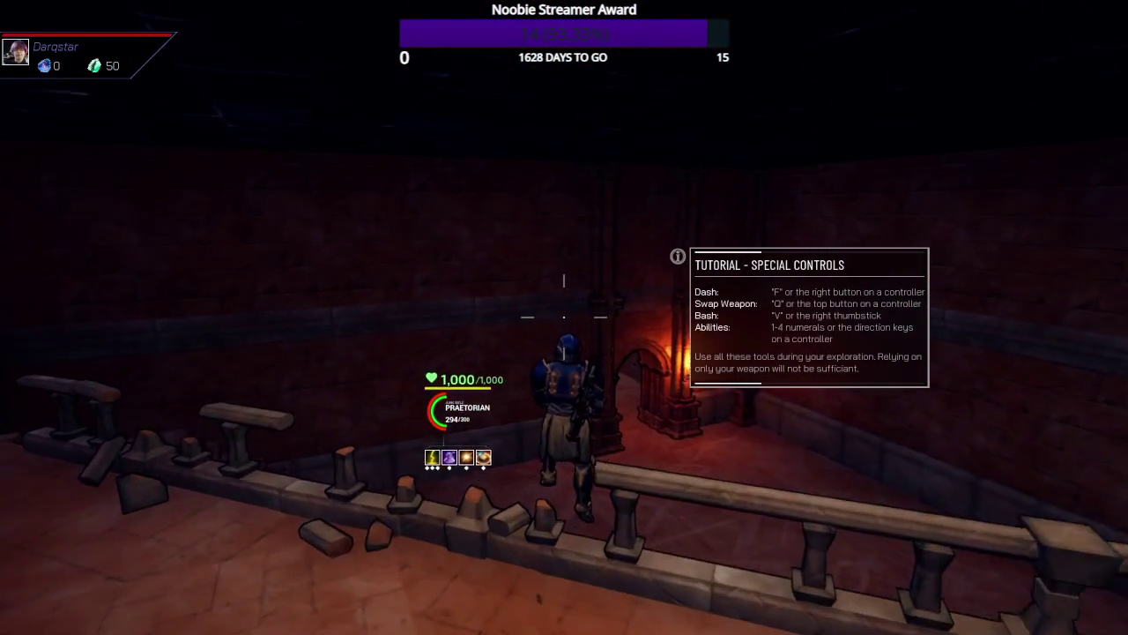
{"action": "key", "text": "w"}
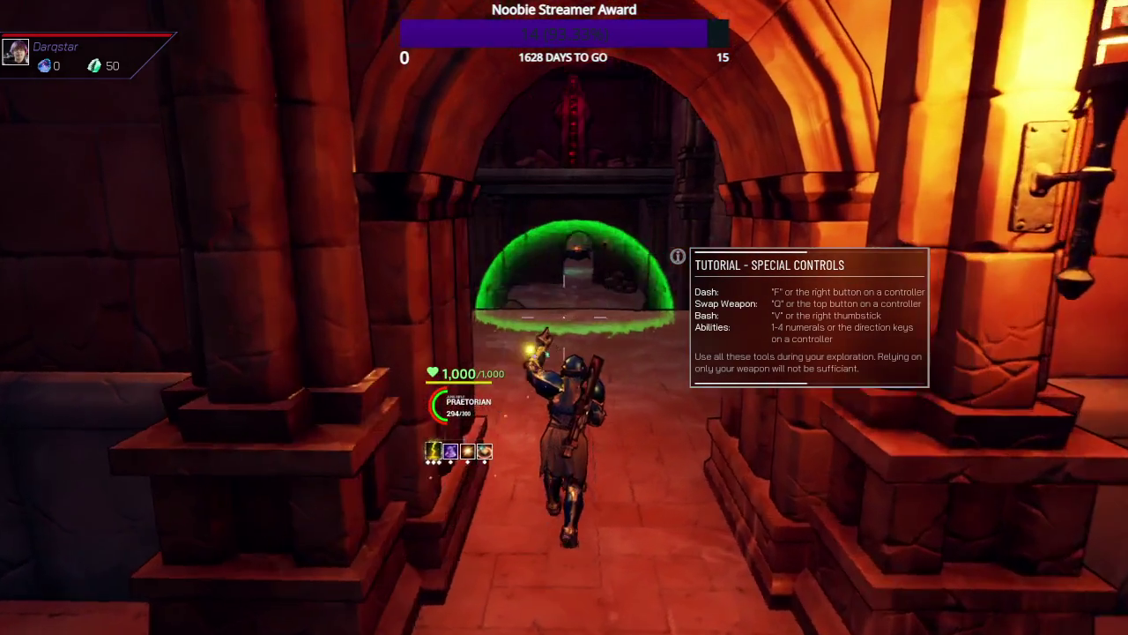
{"action": "key", "text": "w"}
{"action": "key", "text": "w"}
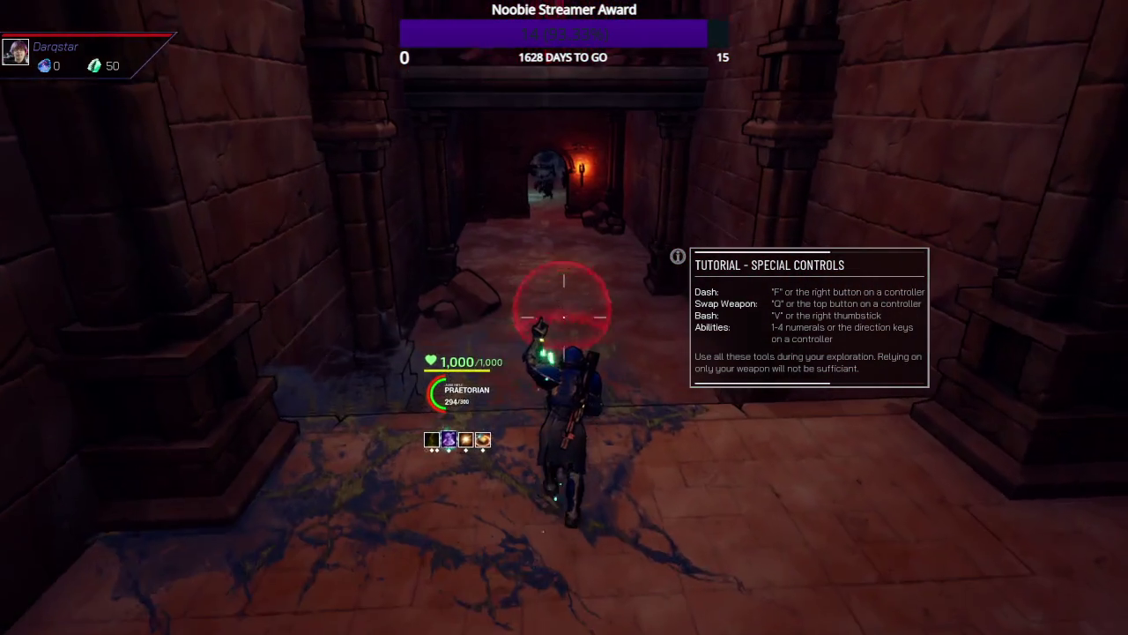
{"action": "key", "text": "w"}
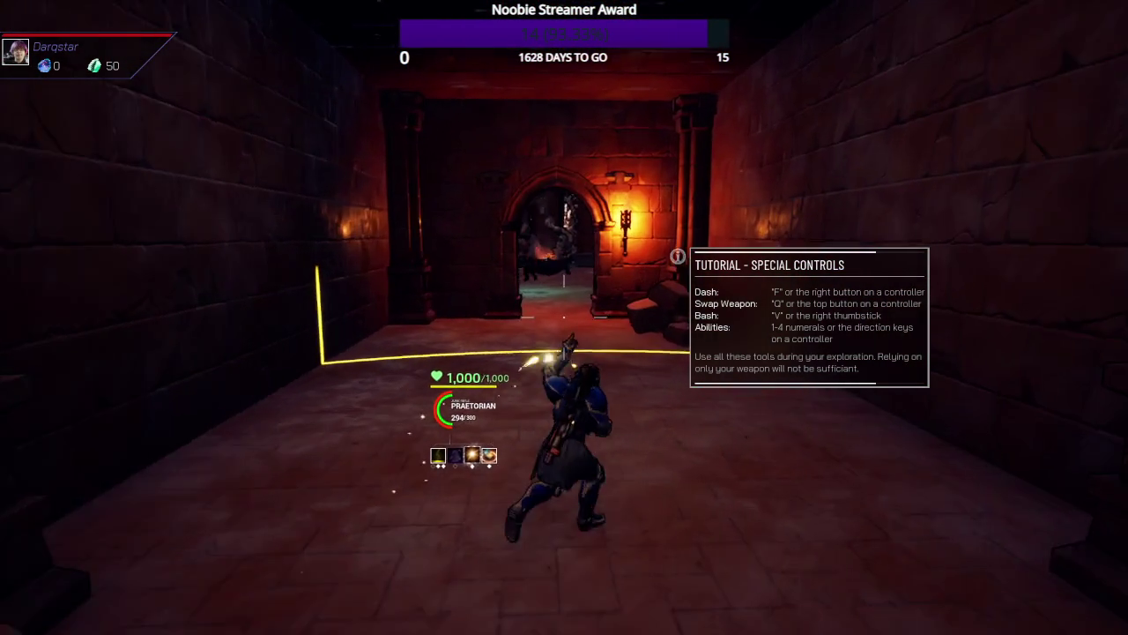
- Fight through the enemy-filled chambers and shoot the enemies in the archway and ahead
{"action": "key", "text": "w"}
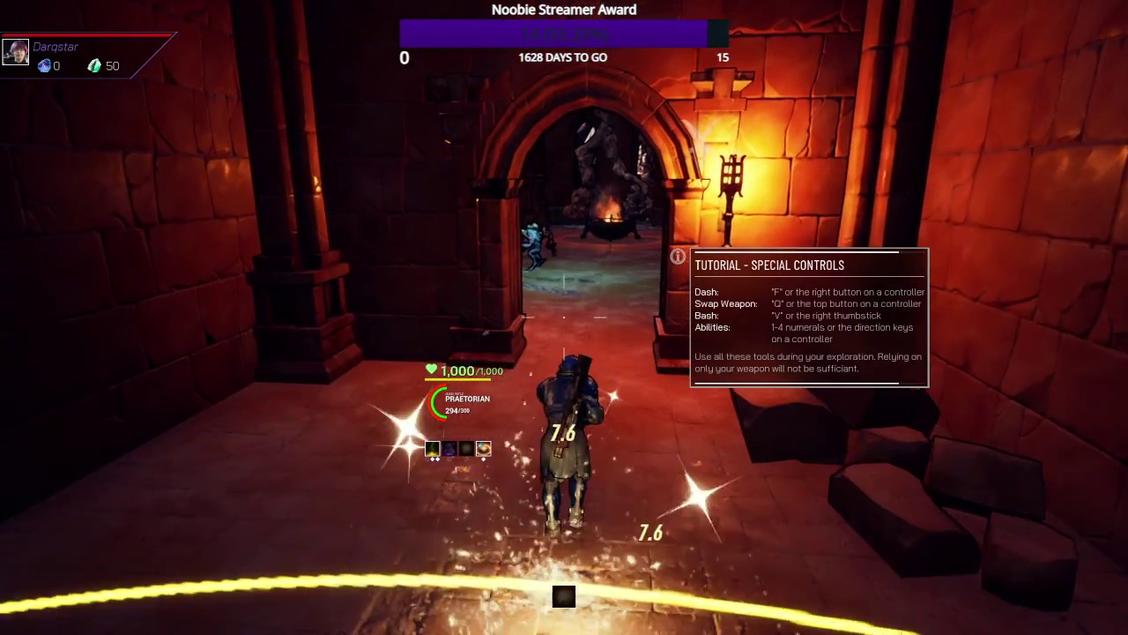
{"action": "key", "text": "w"}
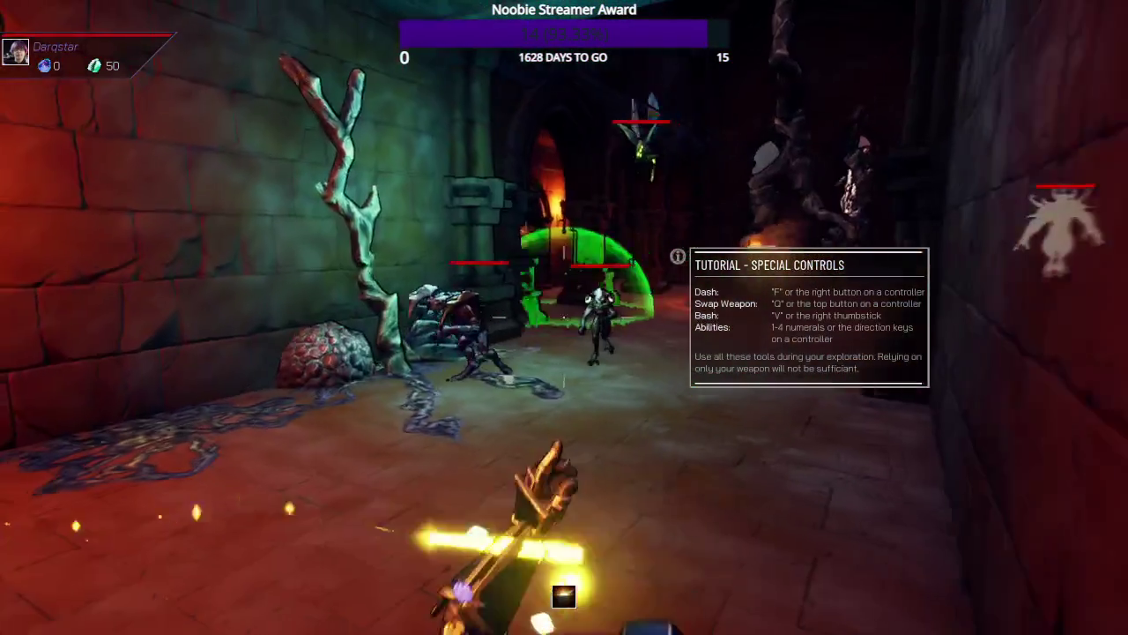
{"action": "key", "text": "w"}
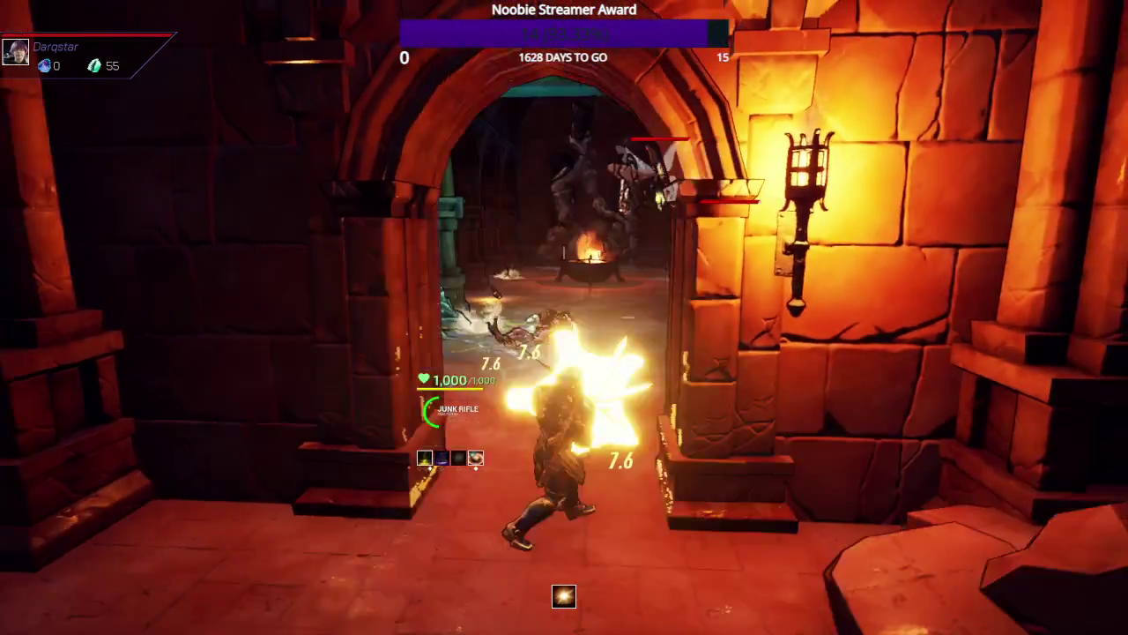
{"action": "key", "text": "w"}
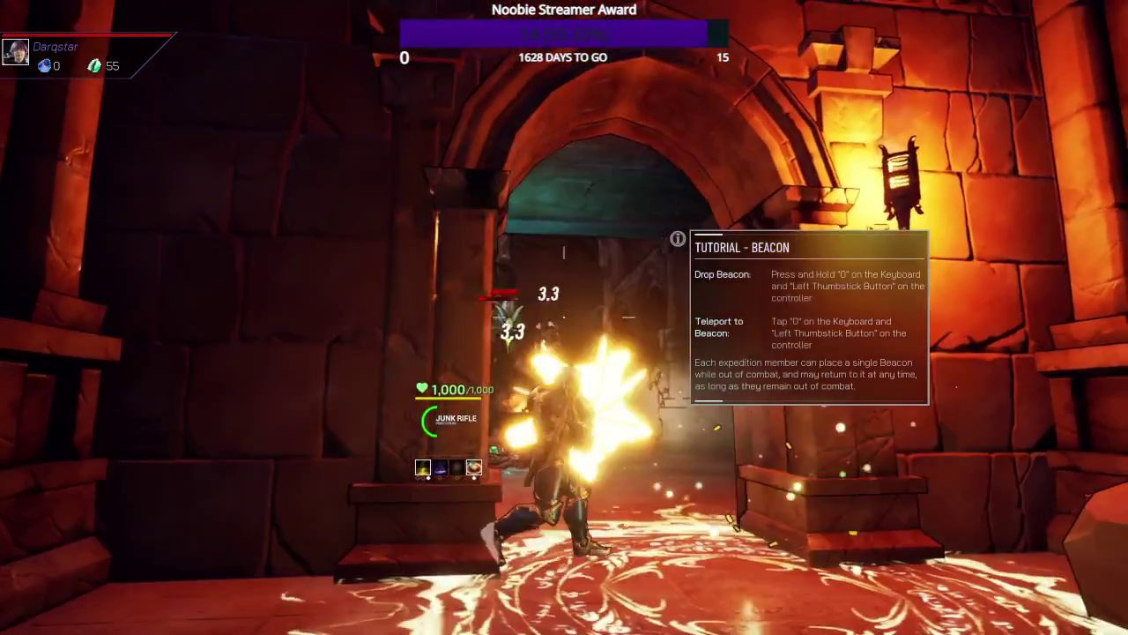
{"action": "key", "text": "w"}
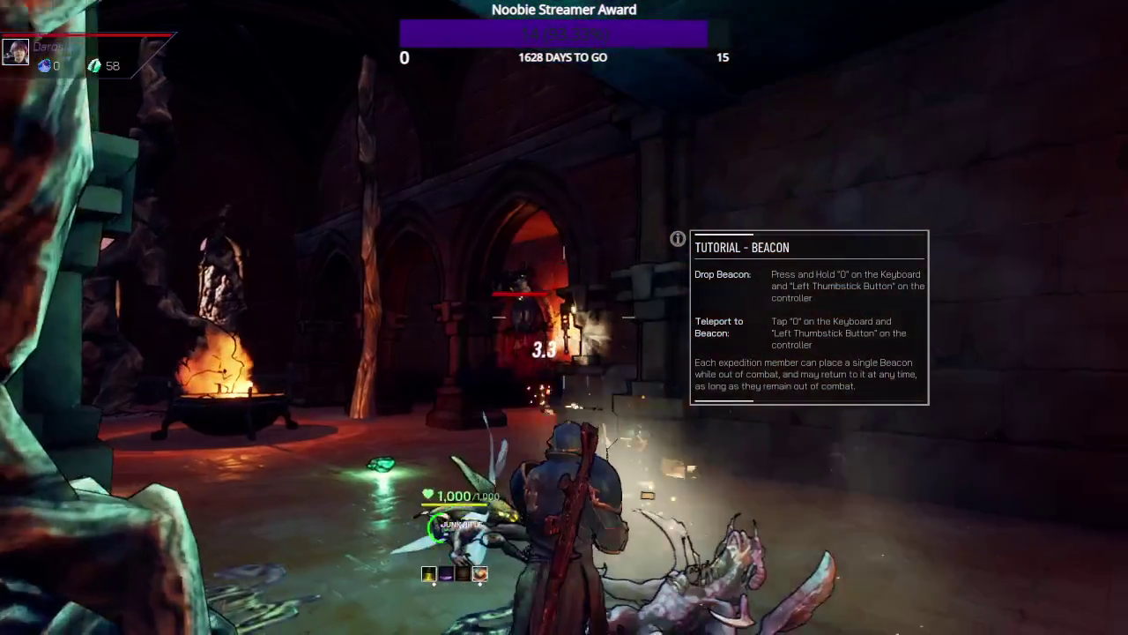
{"action": "key", "text": "w"}
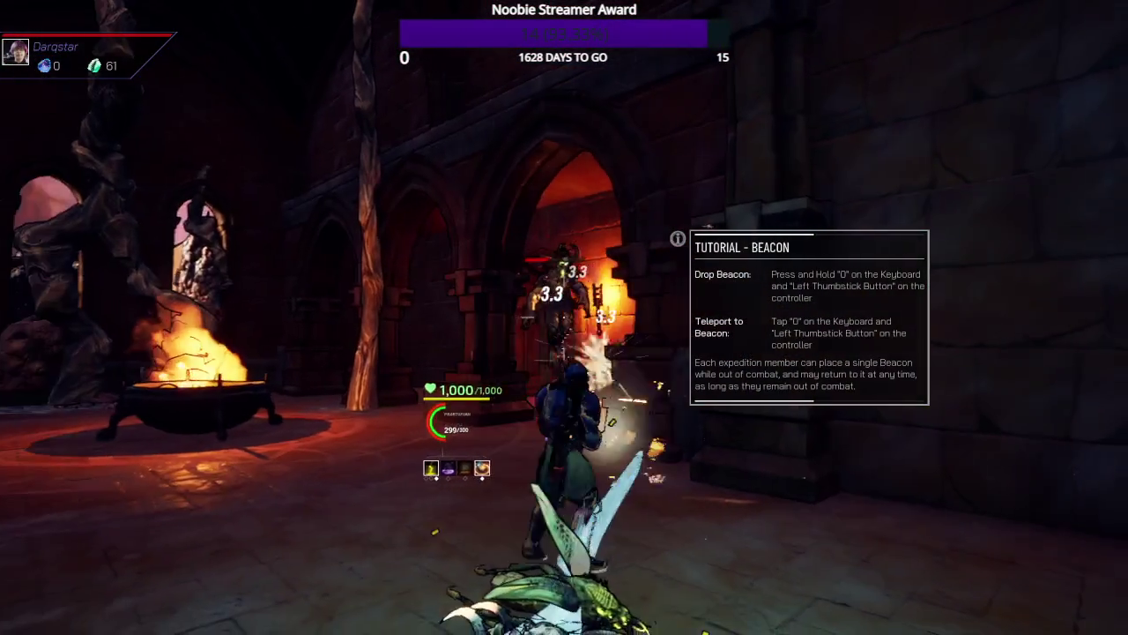
{"action": "key", "text": "w"}
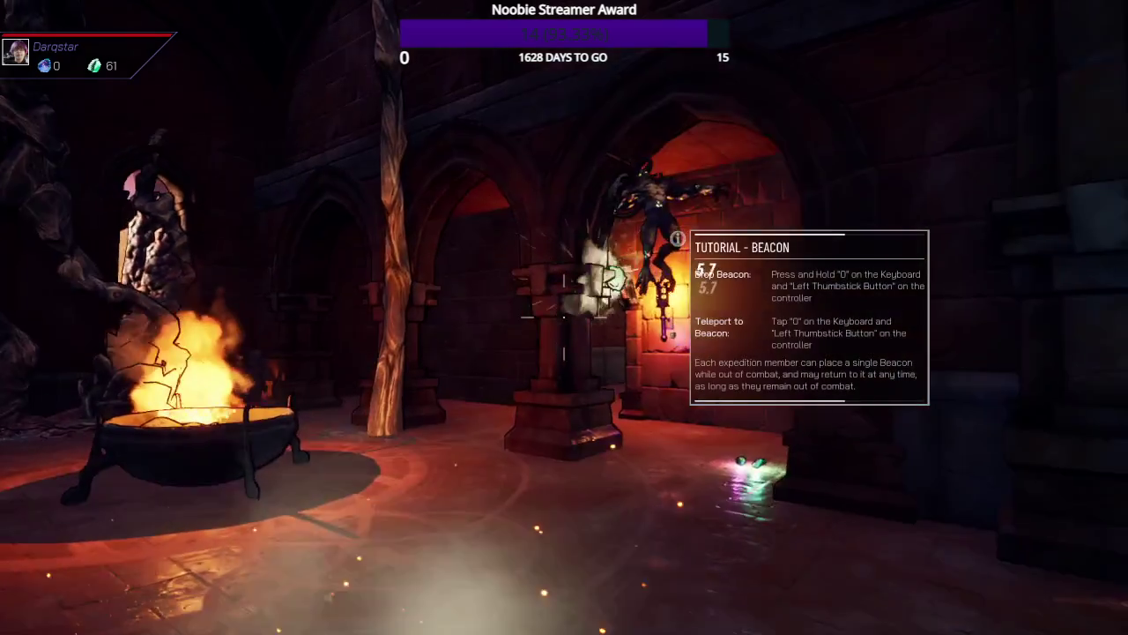
{"action": "key", "text": "w"}
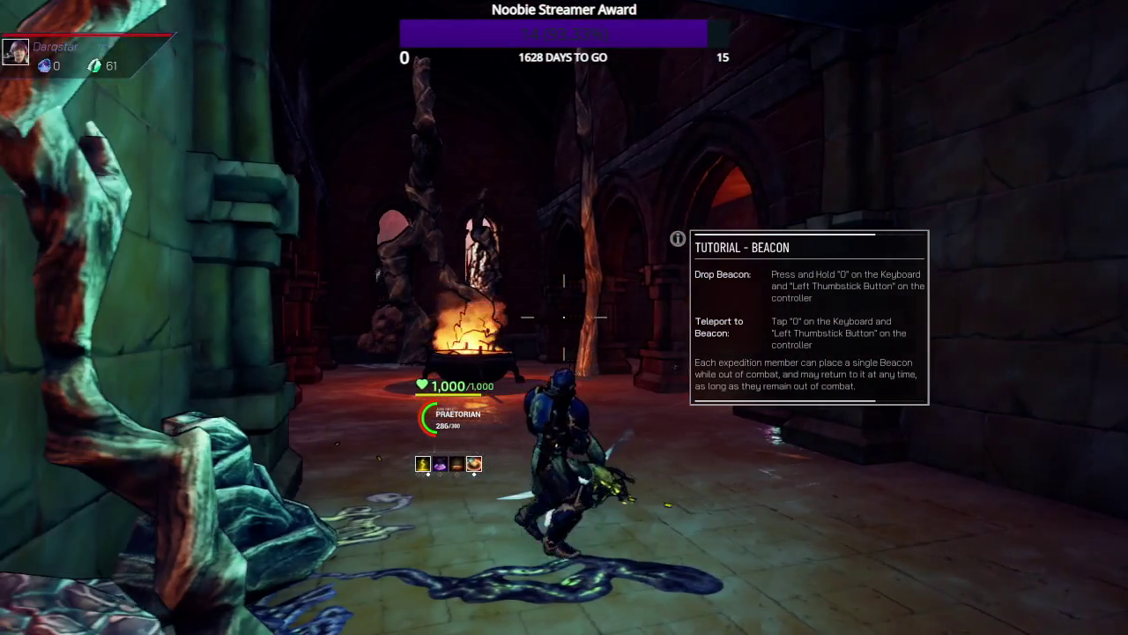
{"action": "key", "text": "w"}
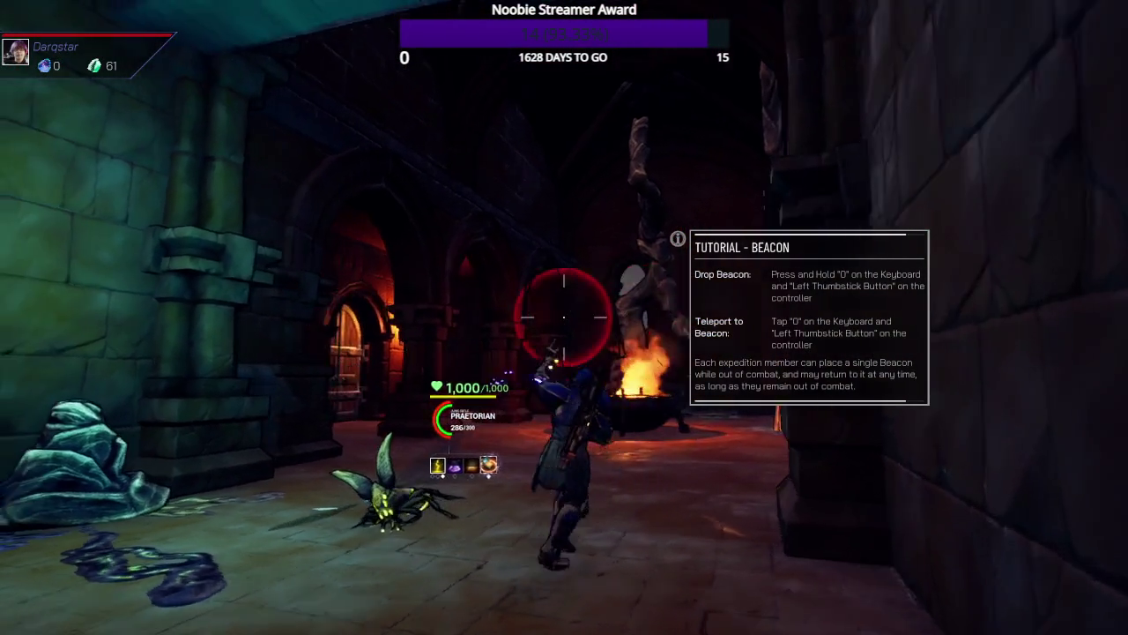
{"action": "left_click", "coordinate": [564, 318]}
- Run past the brazier collecting gems and open the Weapon Tweeker at the furnace
{"action": "key", "text": "w"}
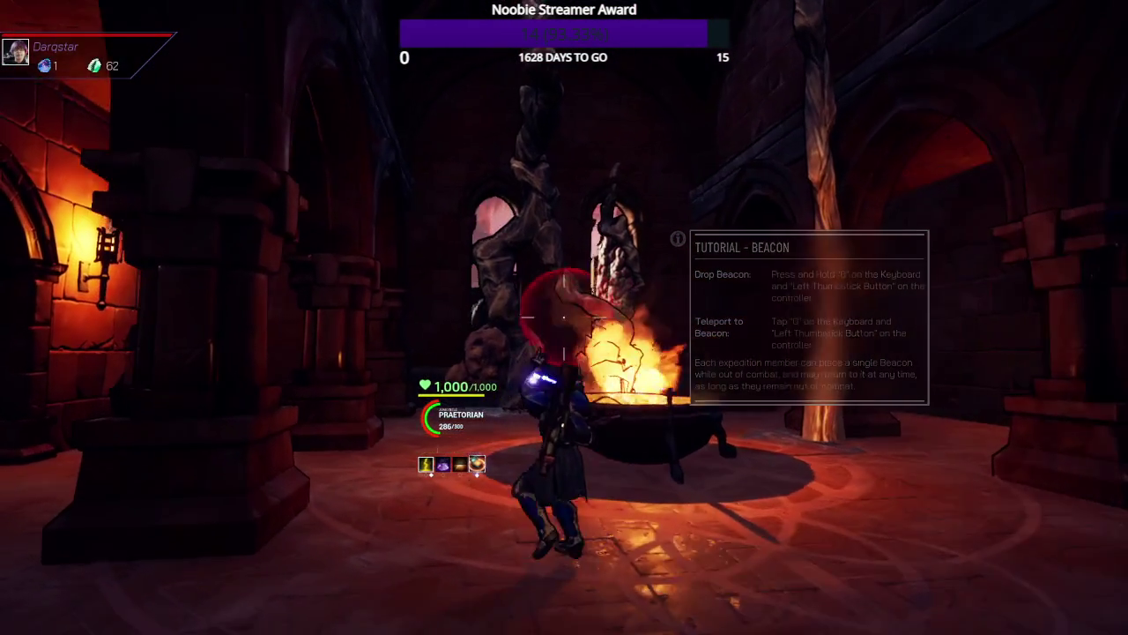
{"action": "key", "text": "w"}
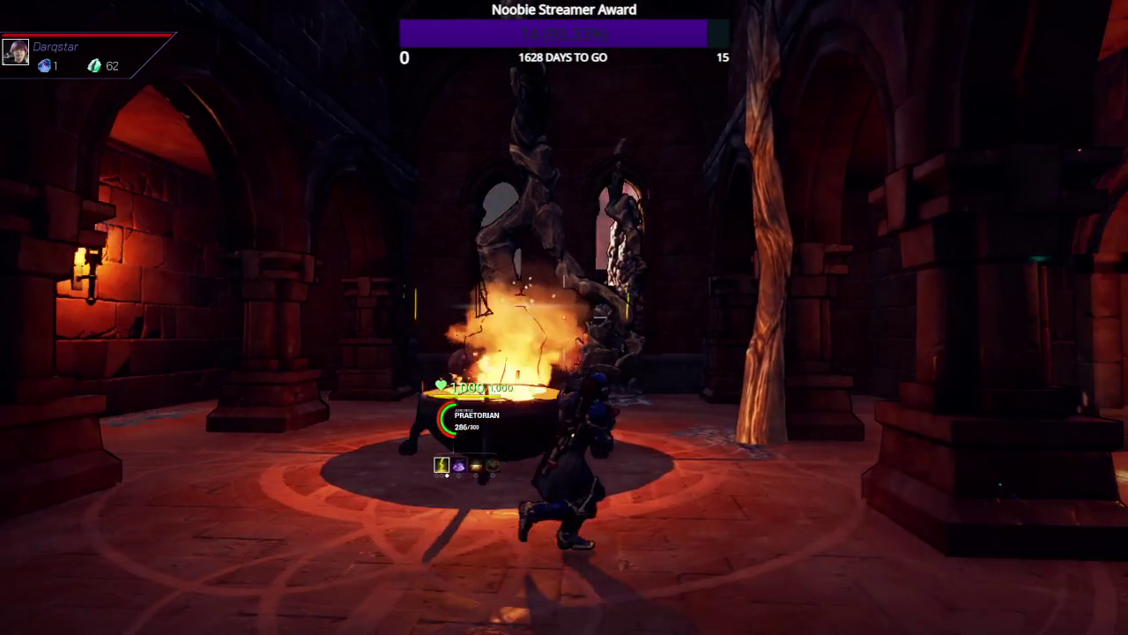
{"action": "key", "text": "w"}
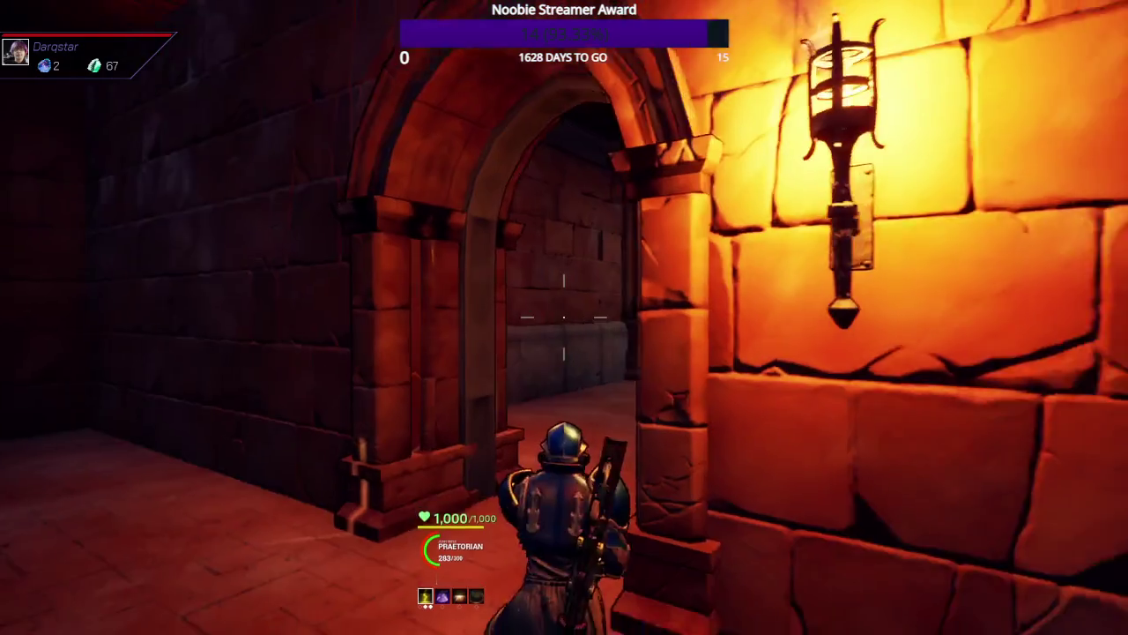
{"action": "key", "text": "w"}
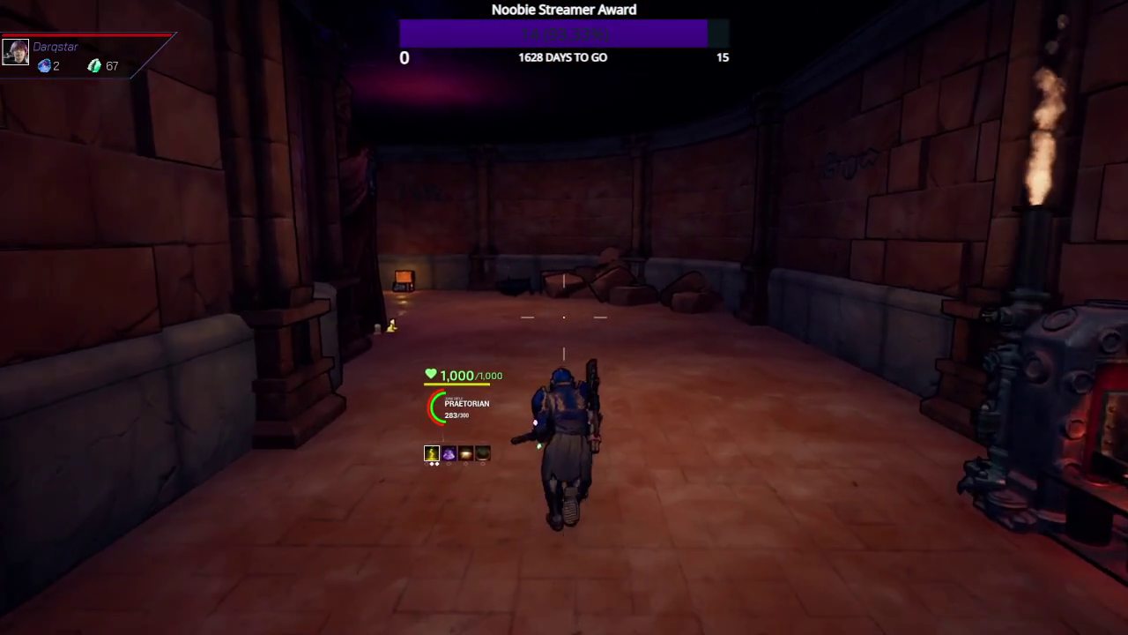
{"action": "key", "text": "w"}
{"action": "key", "text": "e"}
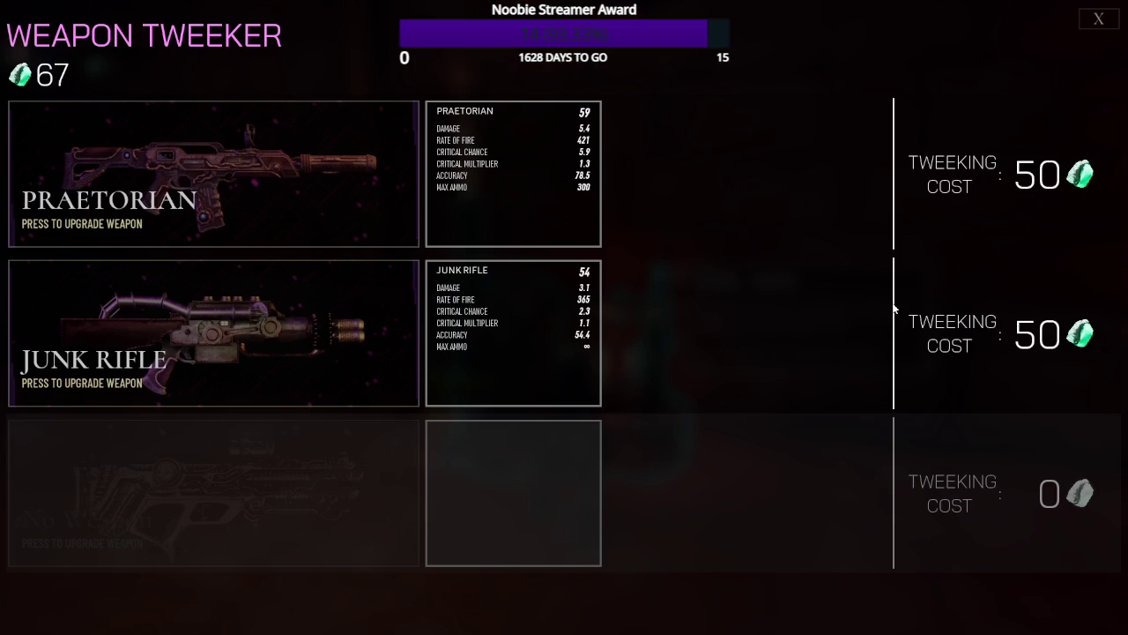
- Add a 50-gem effect tweak to the Praetorian and exit the Weapon Tweeker
{"action": "left_click", "coordinate": [282, 220]}
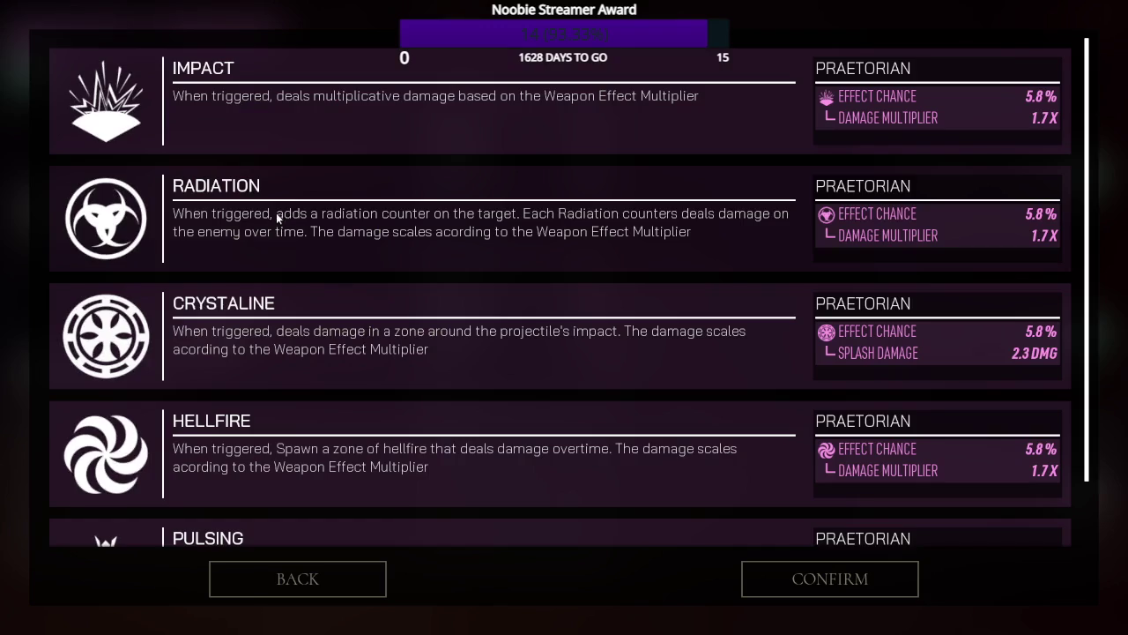
{"action": "key", "text": "Escape"}
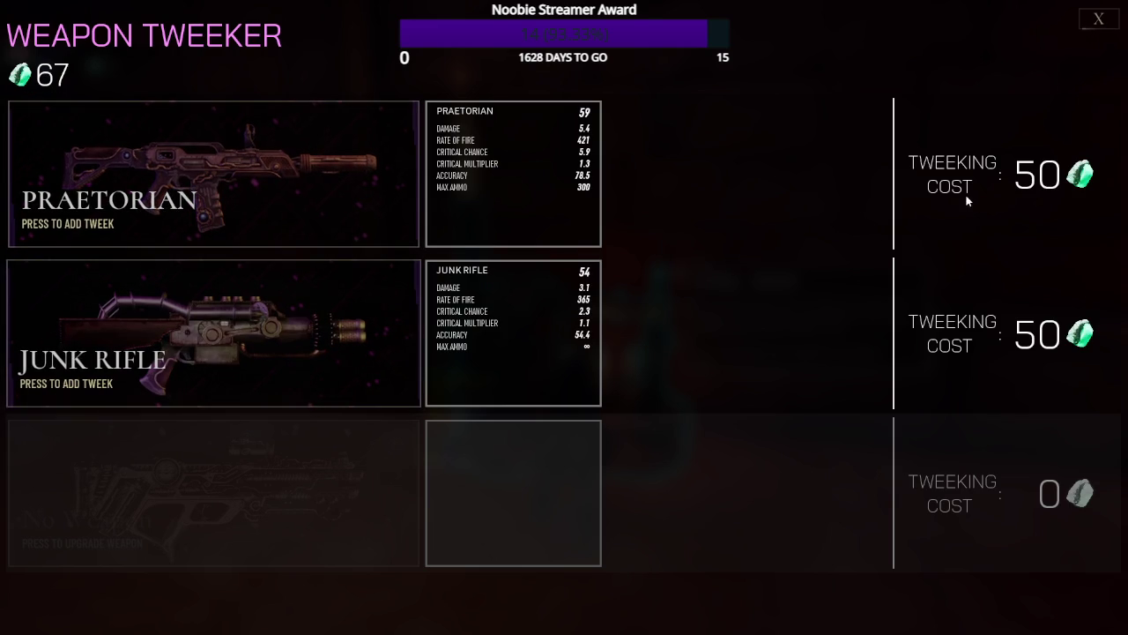
{"action": "left_click", "coordinate": [260, 183]}
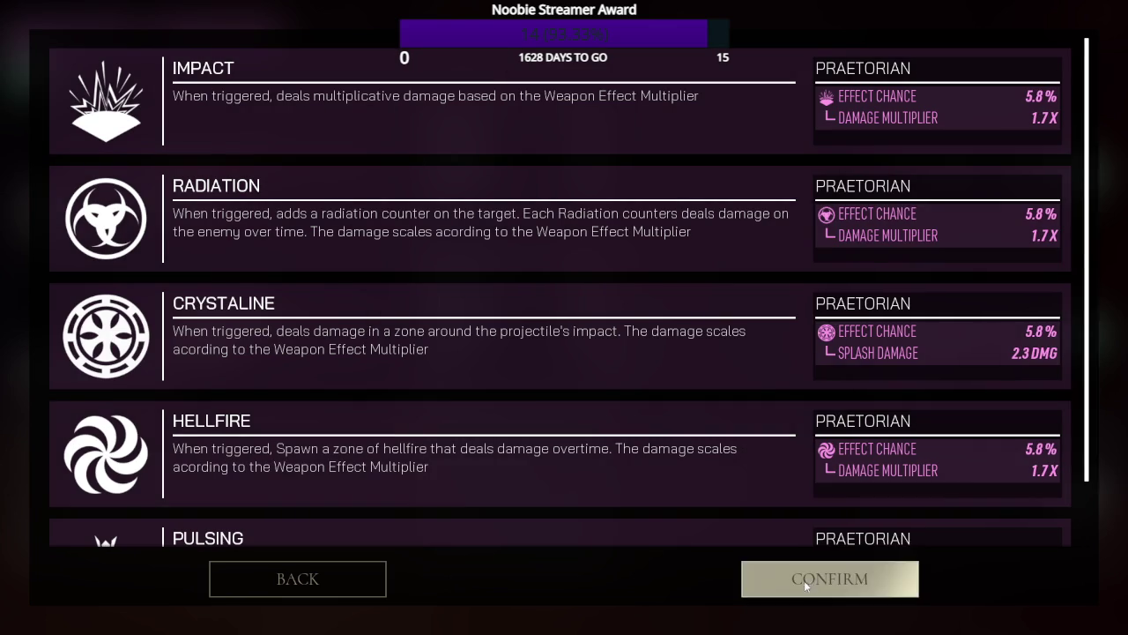
{"action": "key", "text": "Escape"}
{"action": "key", "text": "Escape"}
- Grab ammo from the chest, then reach the arena and loot gems from the body
{"action": "key", "text": "w"}
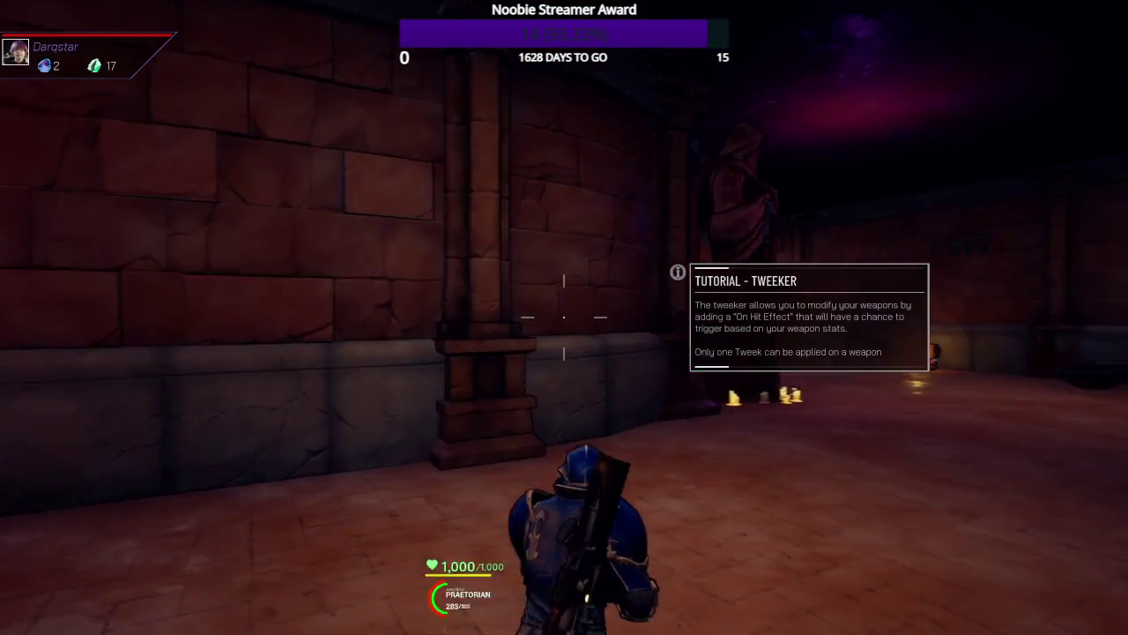
{"action": "key", "text": "w"}
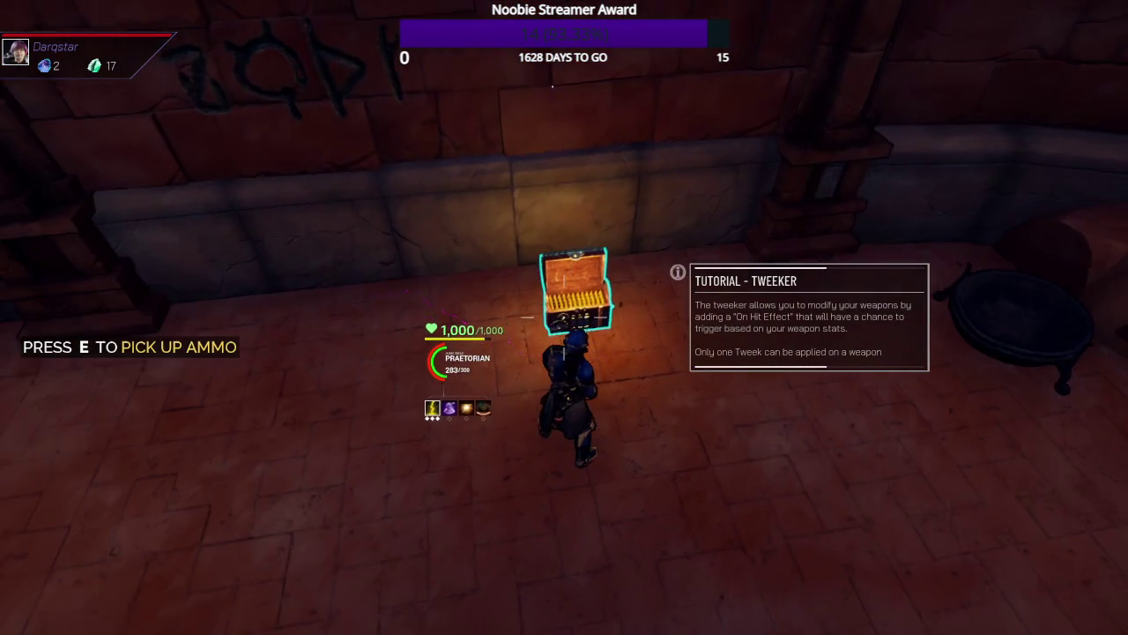
{"action": "key", "text": "e"}
{"action": "key", "text": "w"}
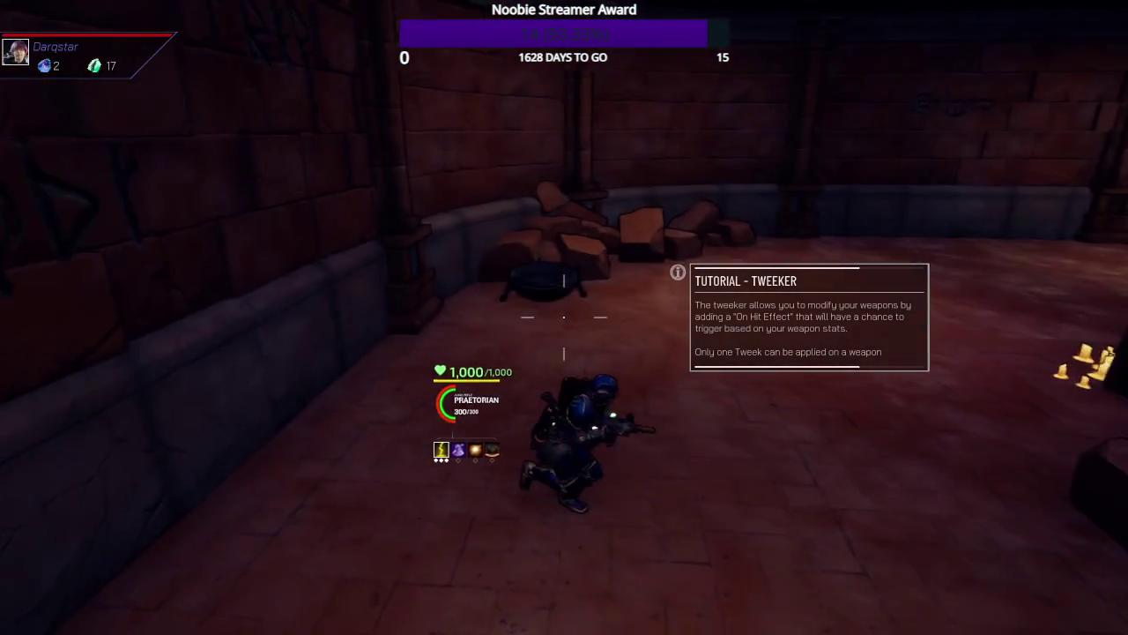
{"action": "key", "text": "w"}
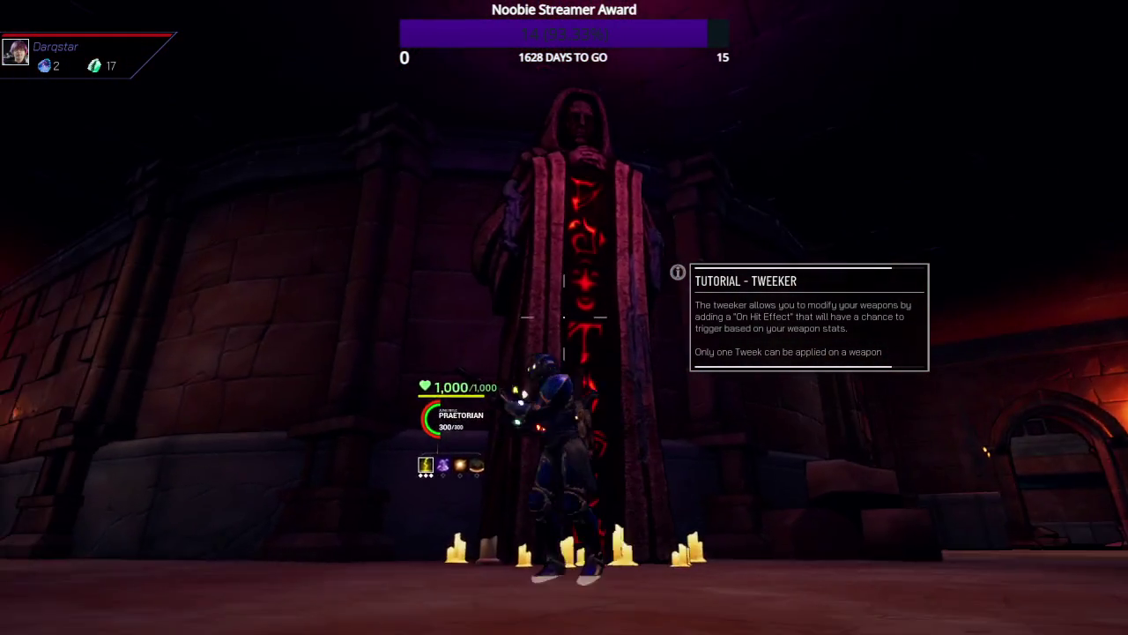
{"action": "key", "text": "w"}
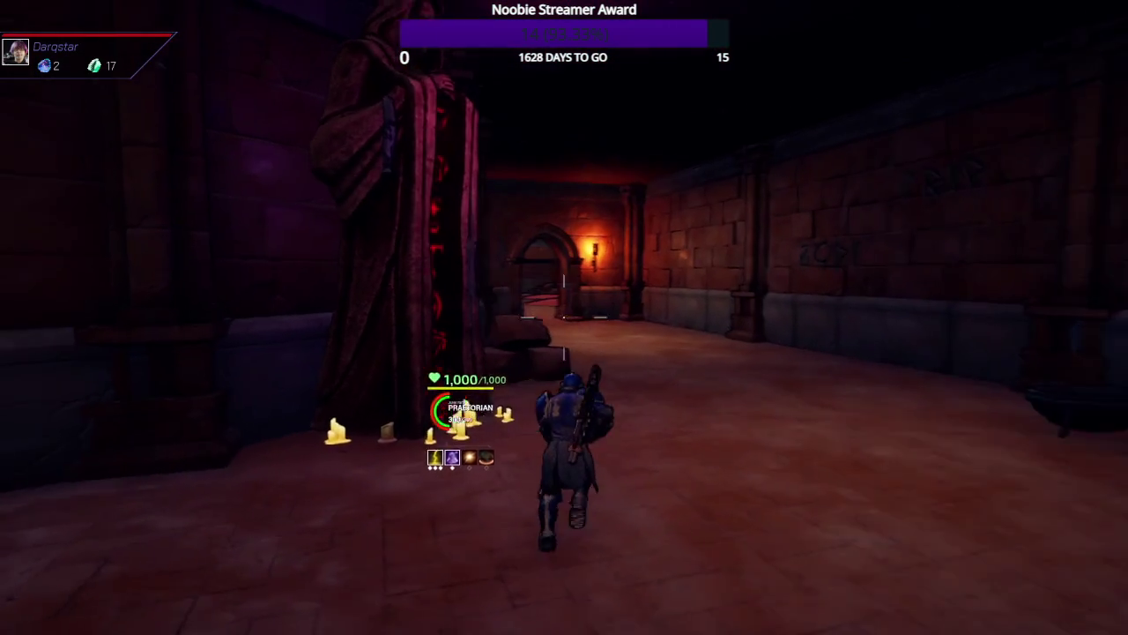
{"action": "key", "text": "w"}
{"action": "key", "text": "w"}
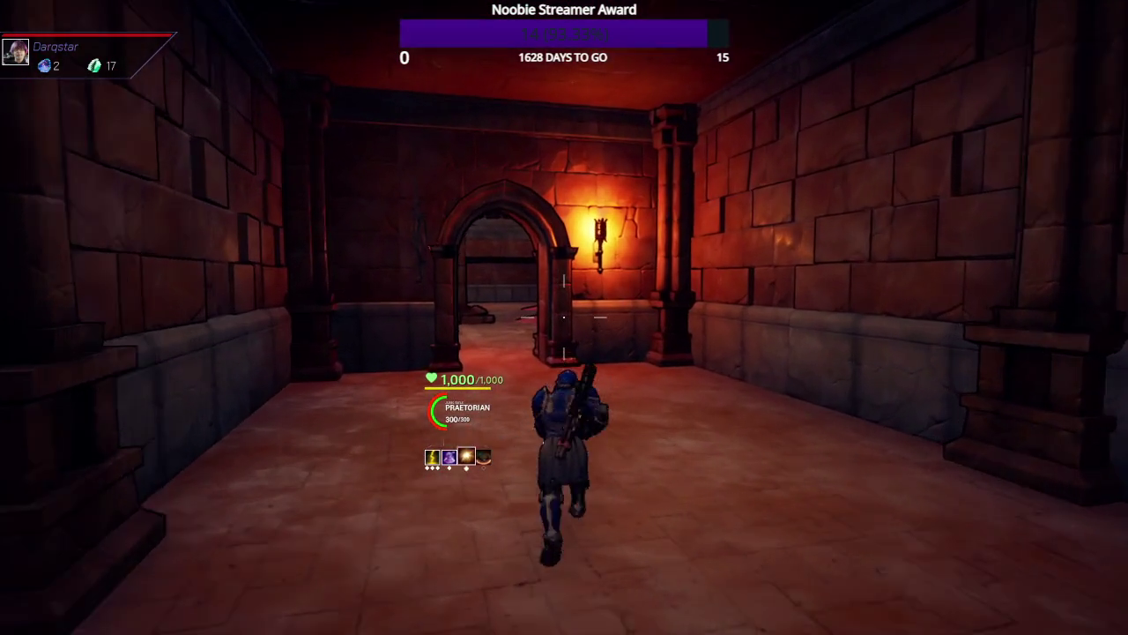
{"action": "key", "text": "w"}
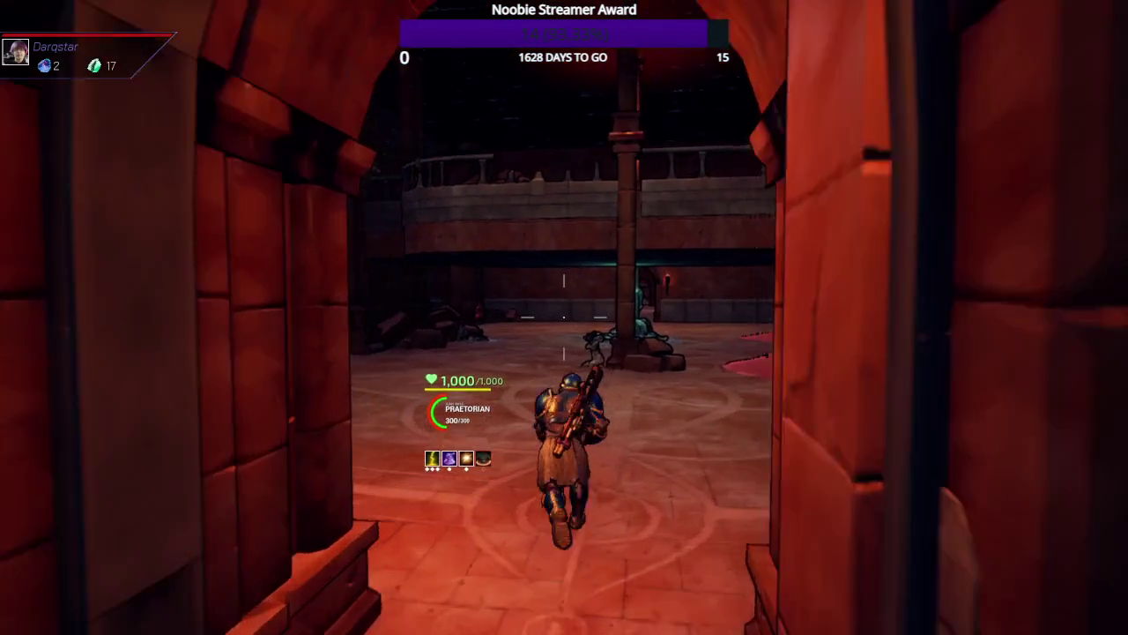
{"action": "key", "text": "w"}
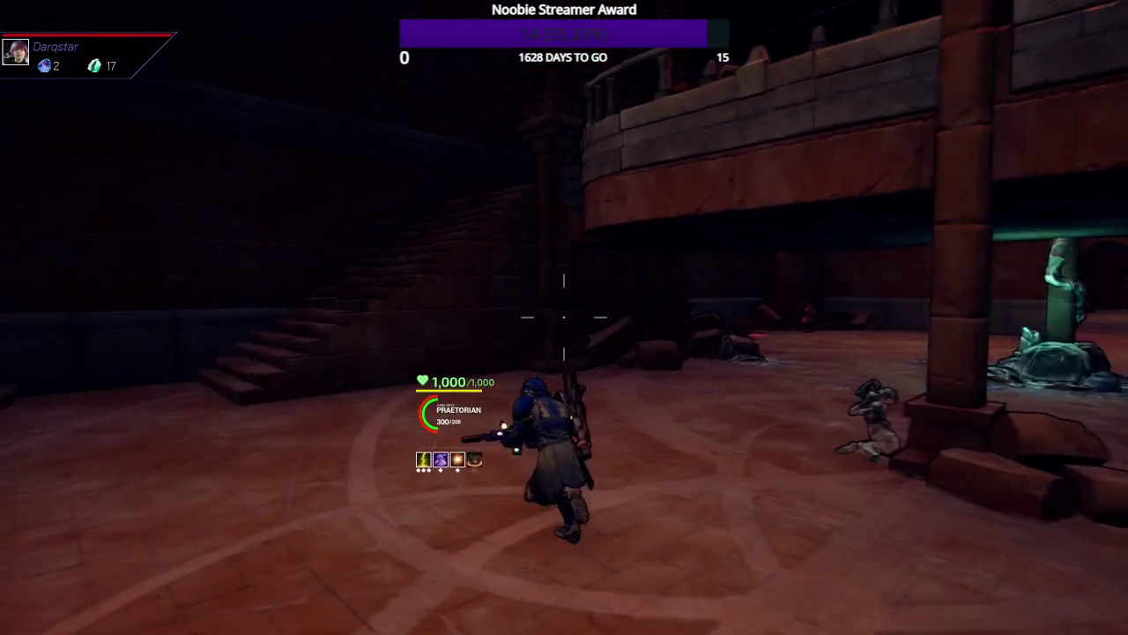
{"action": "key", "text": "w"}
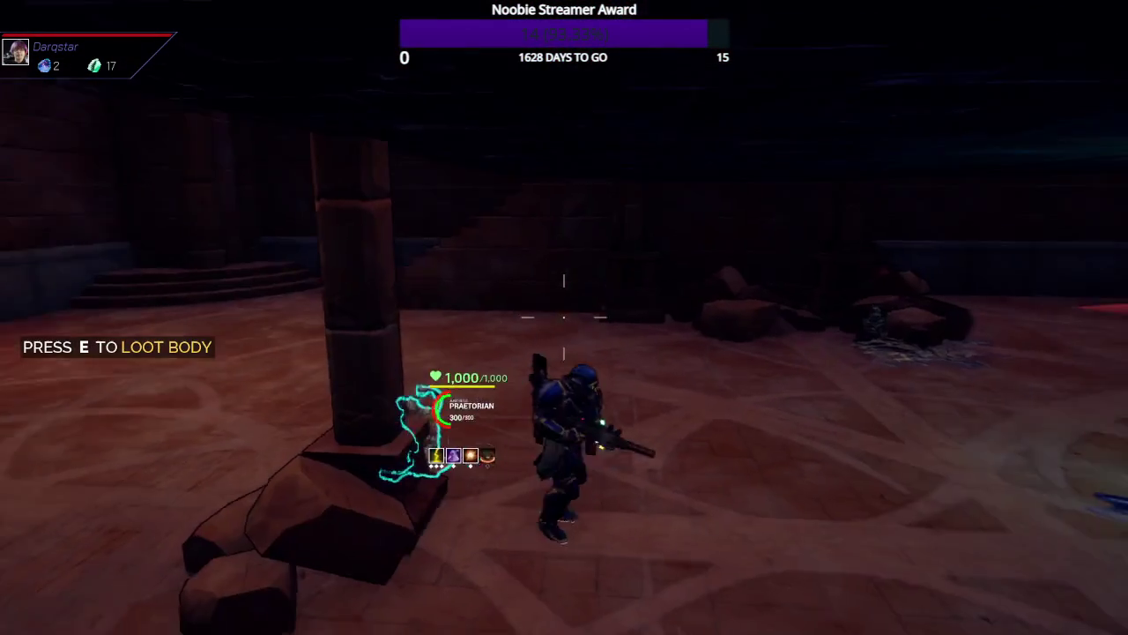
{"action": "key", "text": "e"}
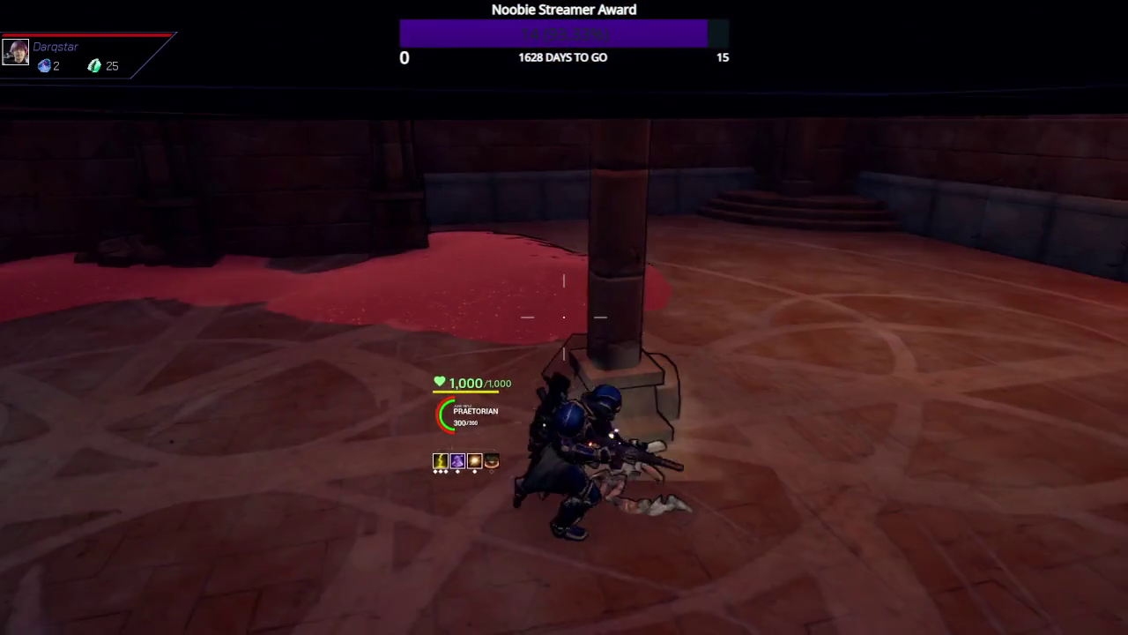
- Climb to the upper walkway and run past the expedition box into the pillared hall
{"action": "key", "text": "w"}
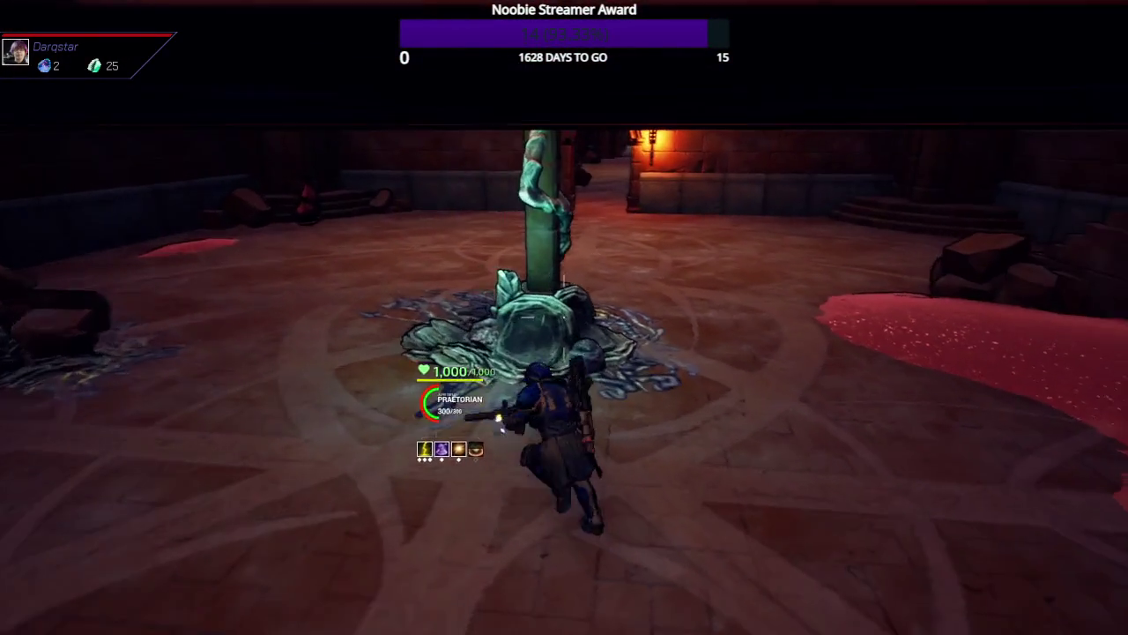
{"action": "key", "text": "w"}
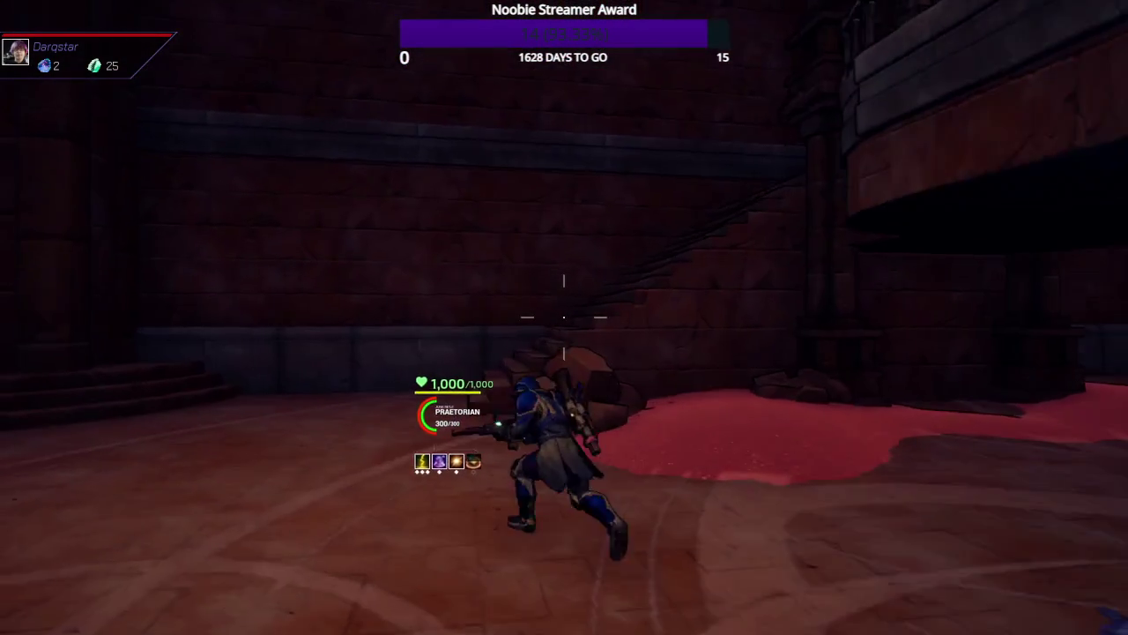
{"action": "key", "text": "w"}
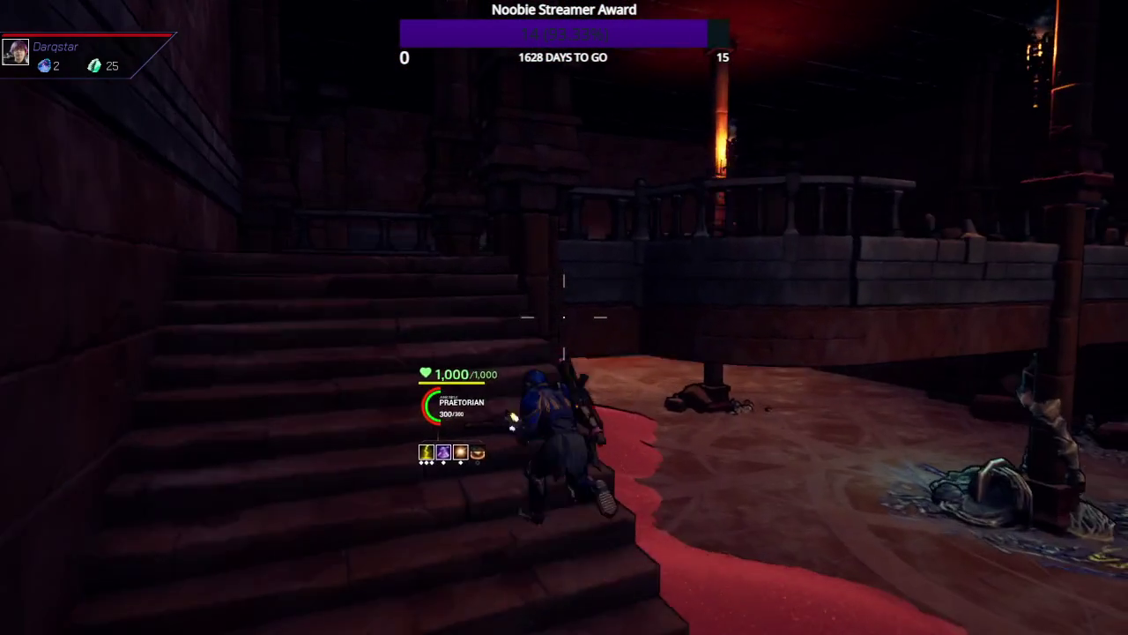
{"action": "key", "text": "w"}
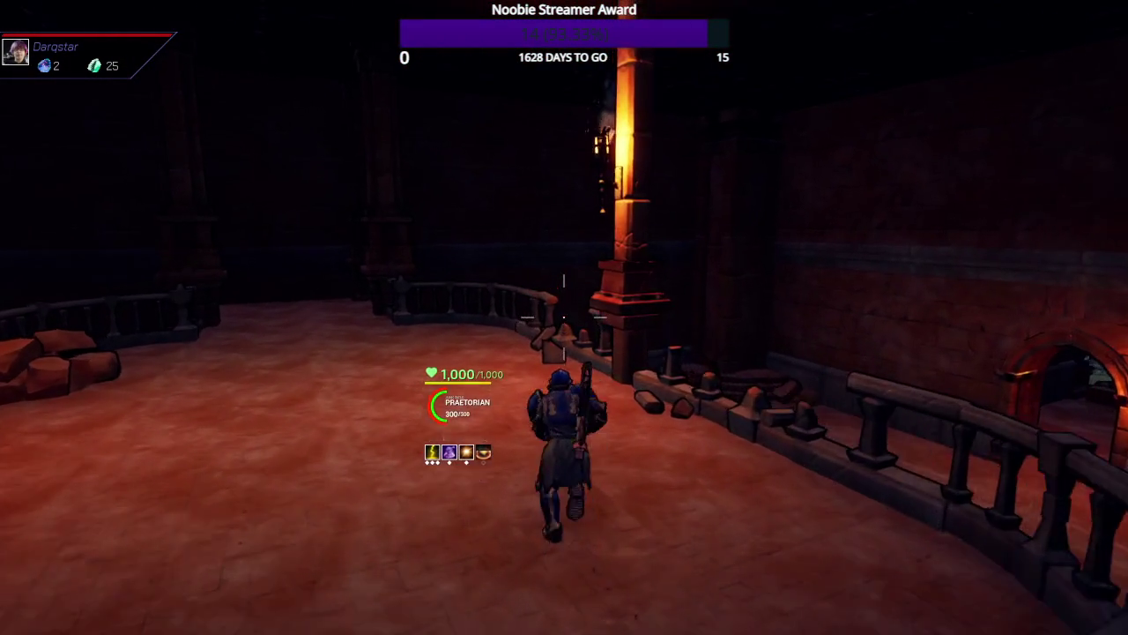
{"action": "key", "text": "w"}
{"action": "key", "text": "w"}
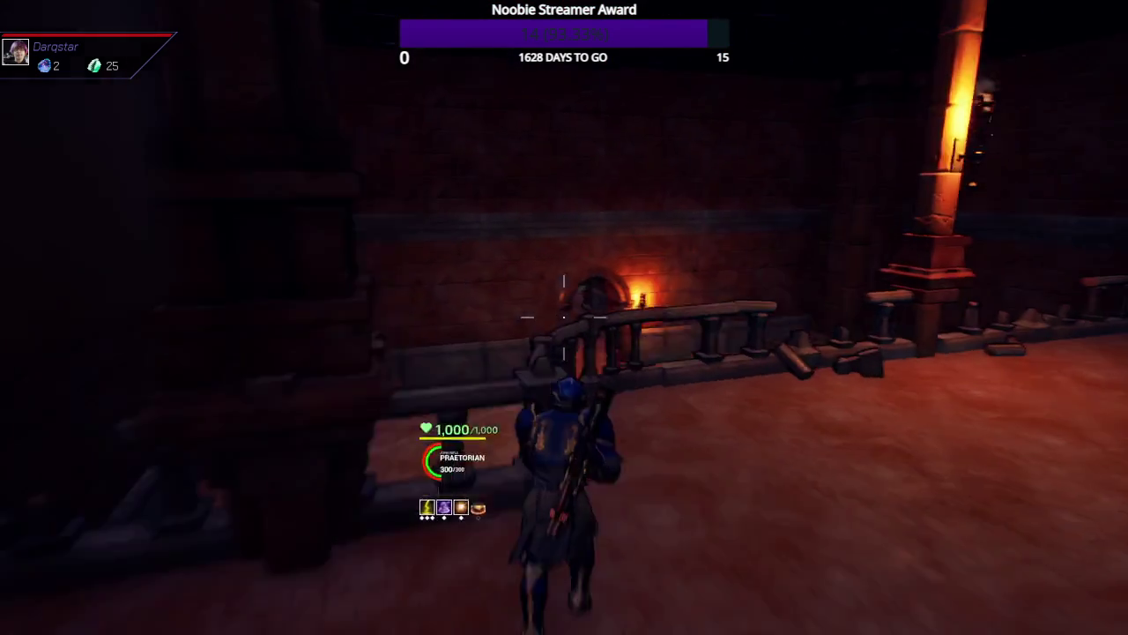
{"action": "key", "text": "w"}
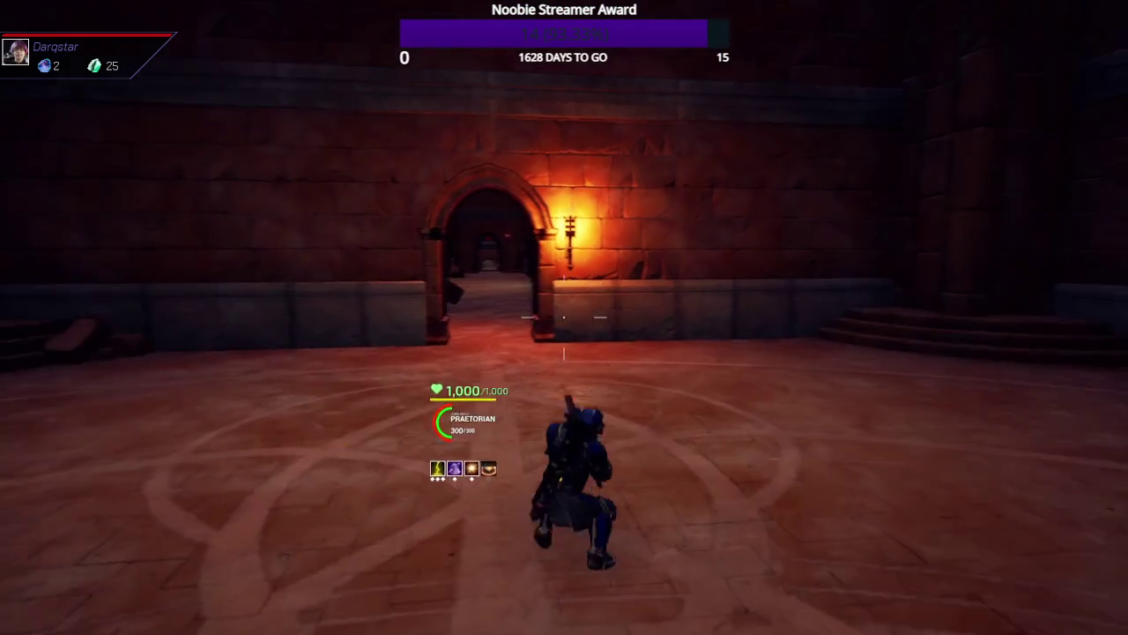
{"action": "key", "text": "w"}
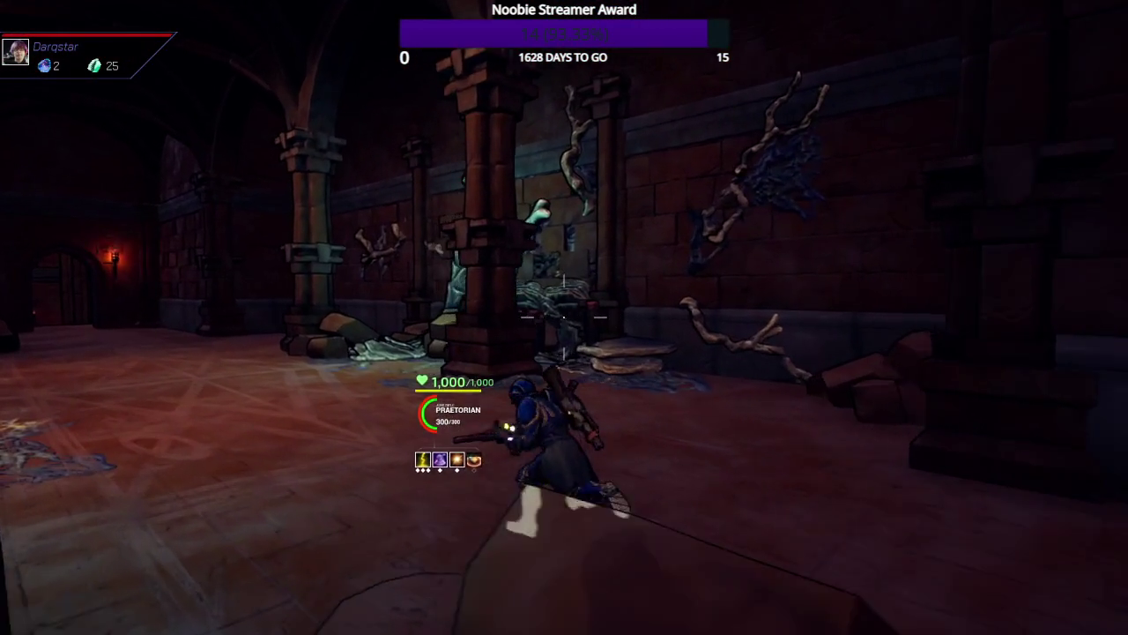
{"action": "key", "text": "w"}
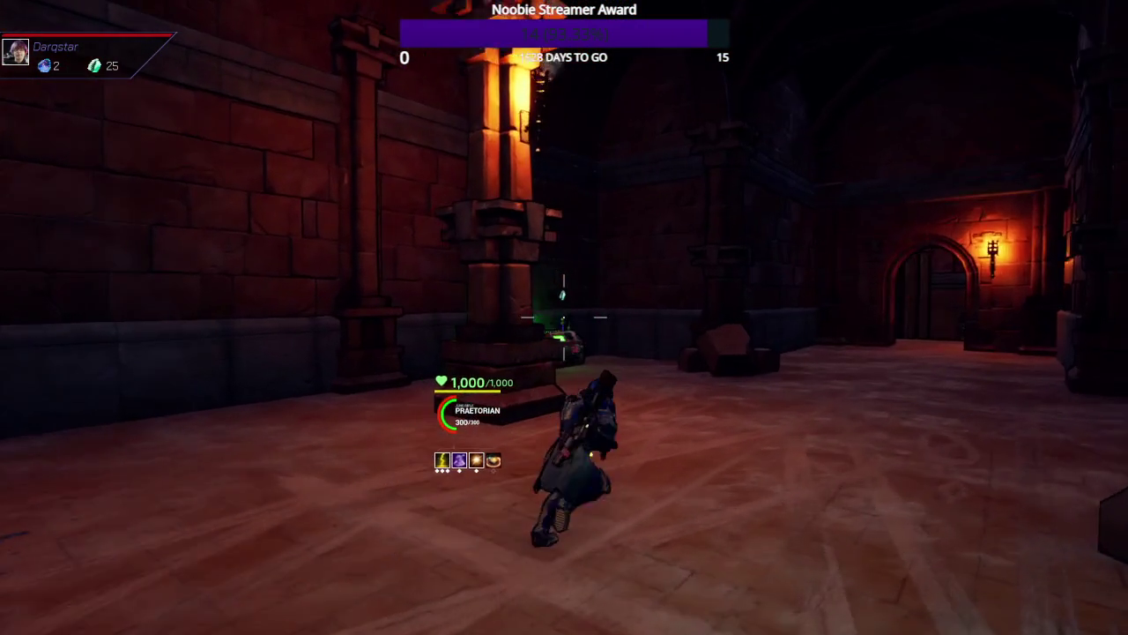
{"action": "key", "text": "w"}
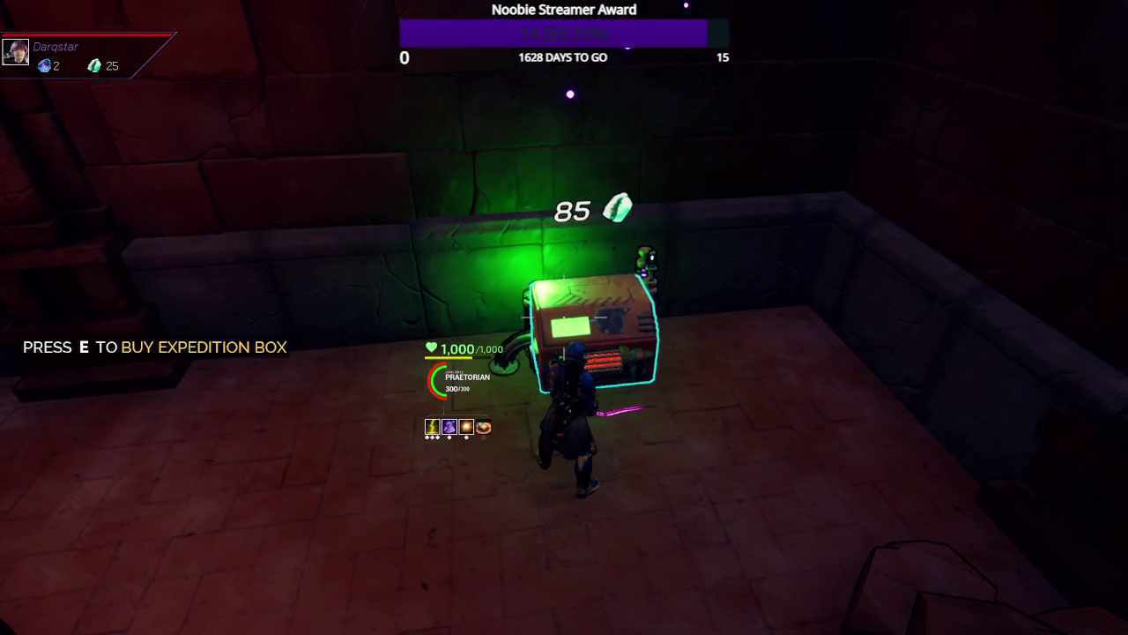
{"action": "key", "text": "w"}
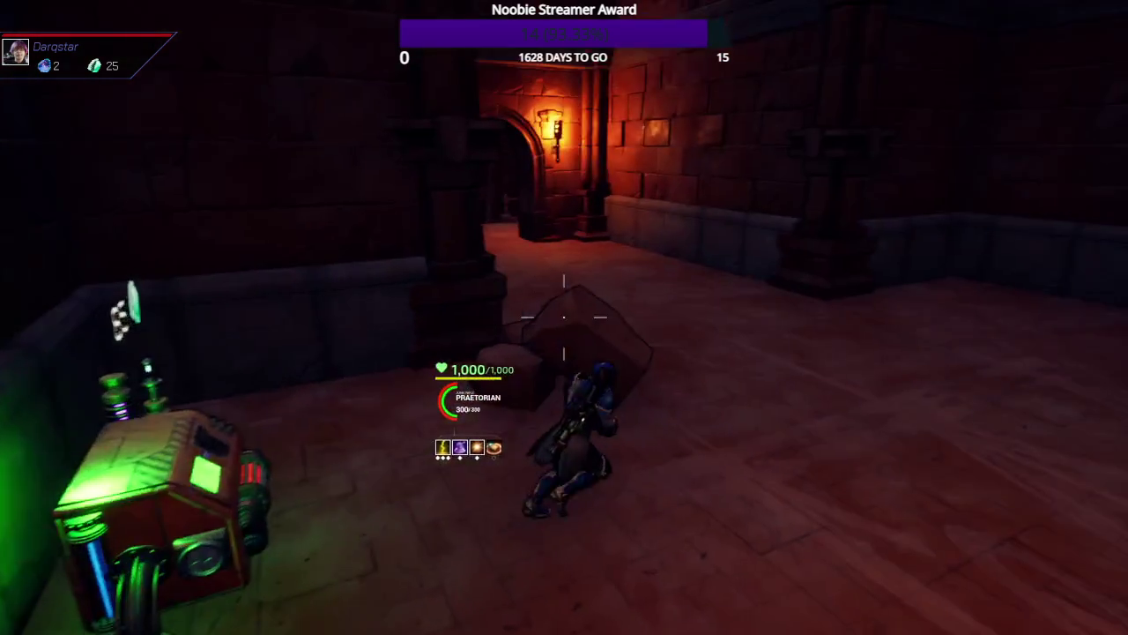
{"action": "key", "text": "w"}
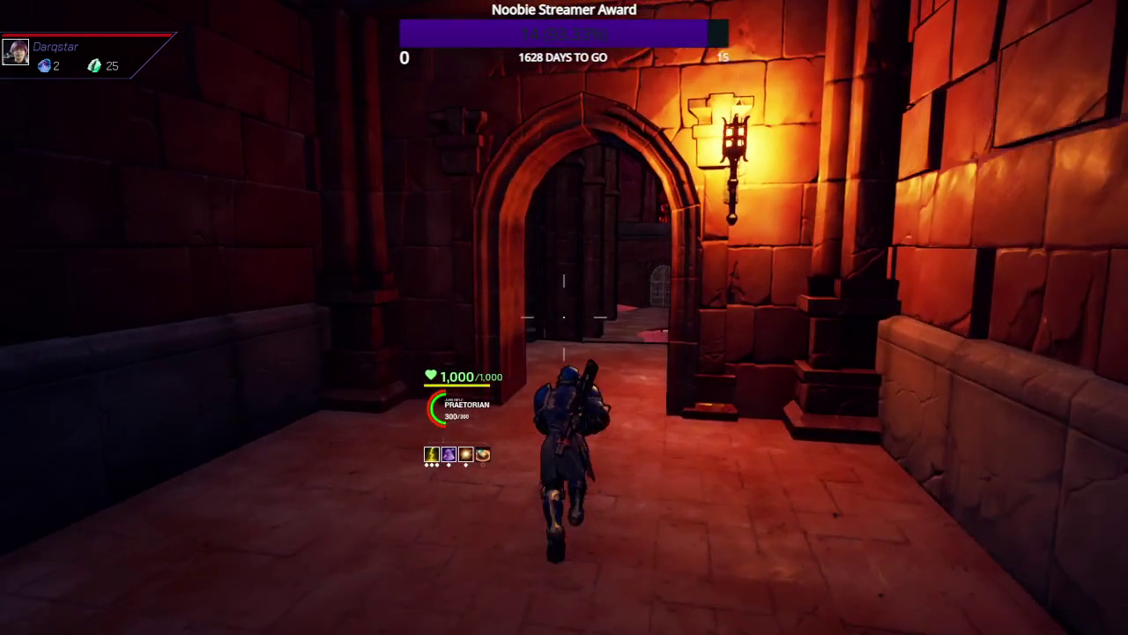
{"action": "key", "text": "w"}
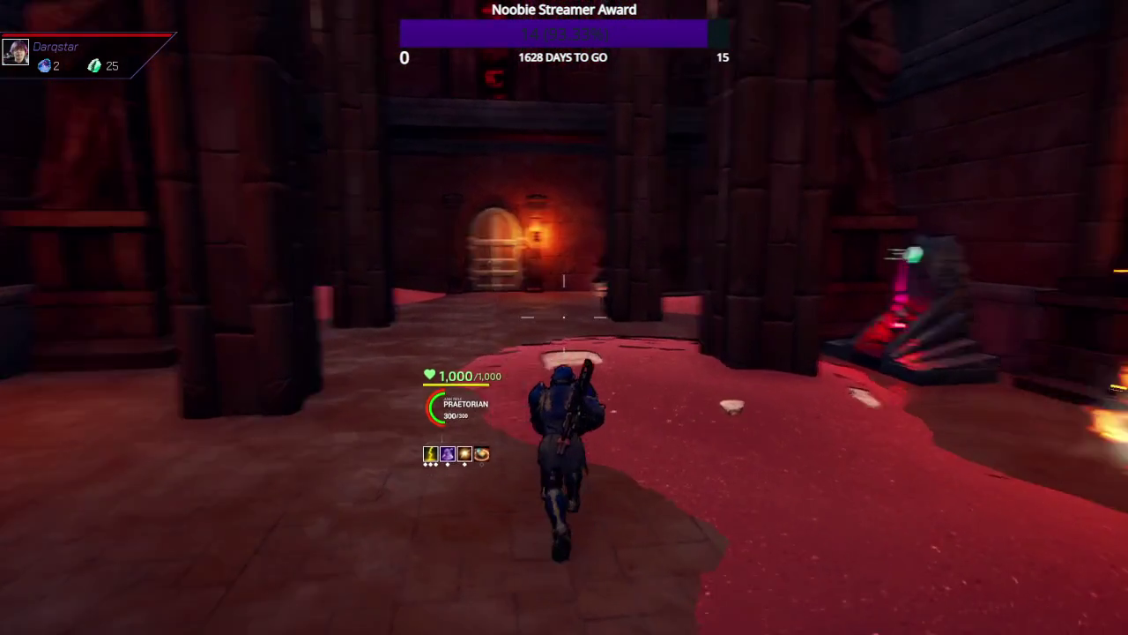
- Cast the beam ability and shoot down the enemies in the hall
{"action": "key", "text": "q"}
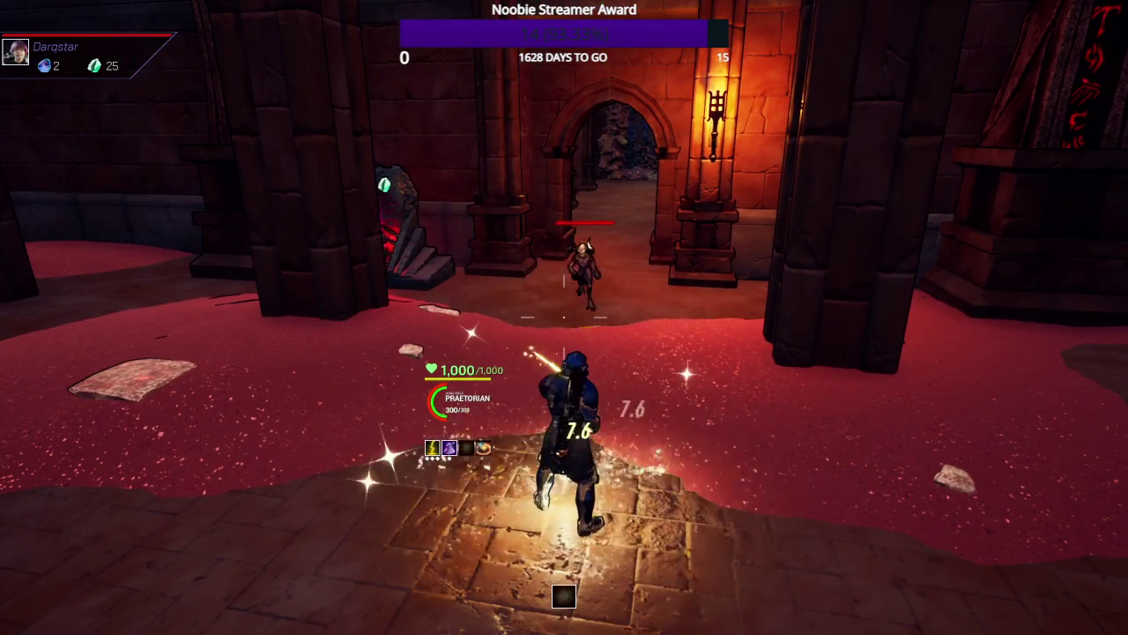
{"action": "left_click", "coordinate": [564, 316]}
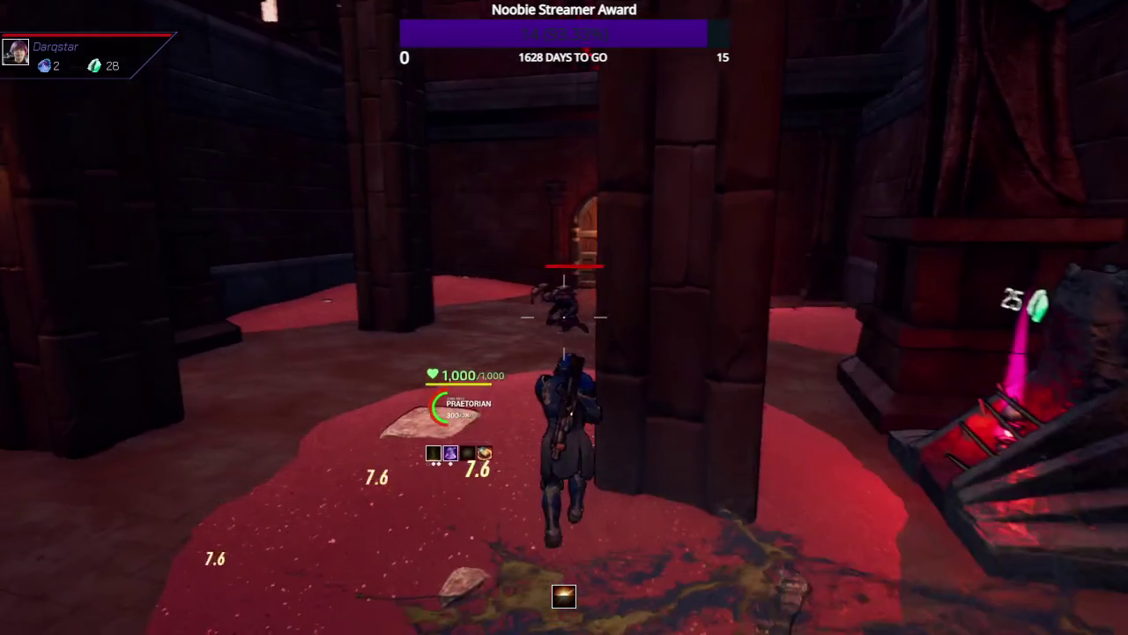
{"action": "left_click", "coordinate": [564, 315]}
{"action": "left_click", "coordinate": [564, 316]}
{"action": "left_click", "coordinate": [564, 316]}
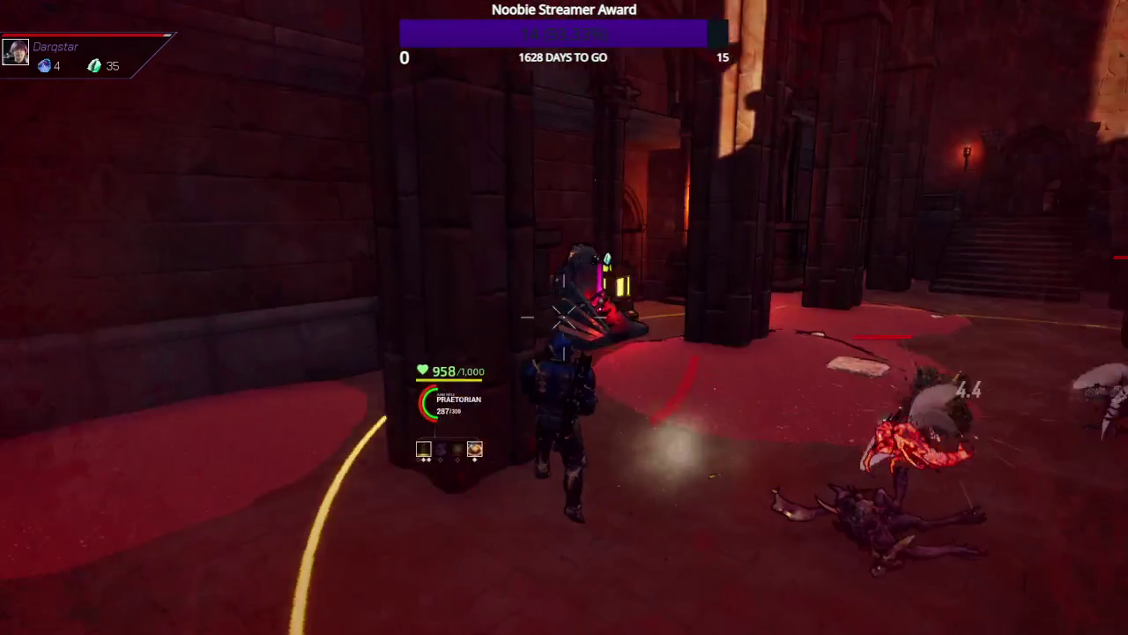
{"action": "left_click", "coordinate": [564, 316]}
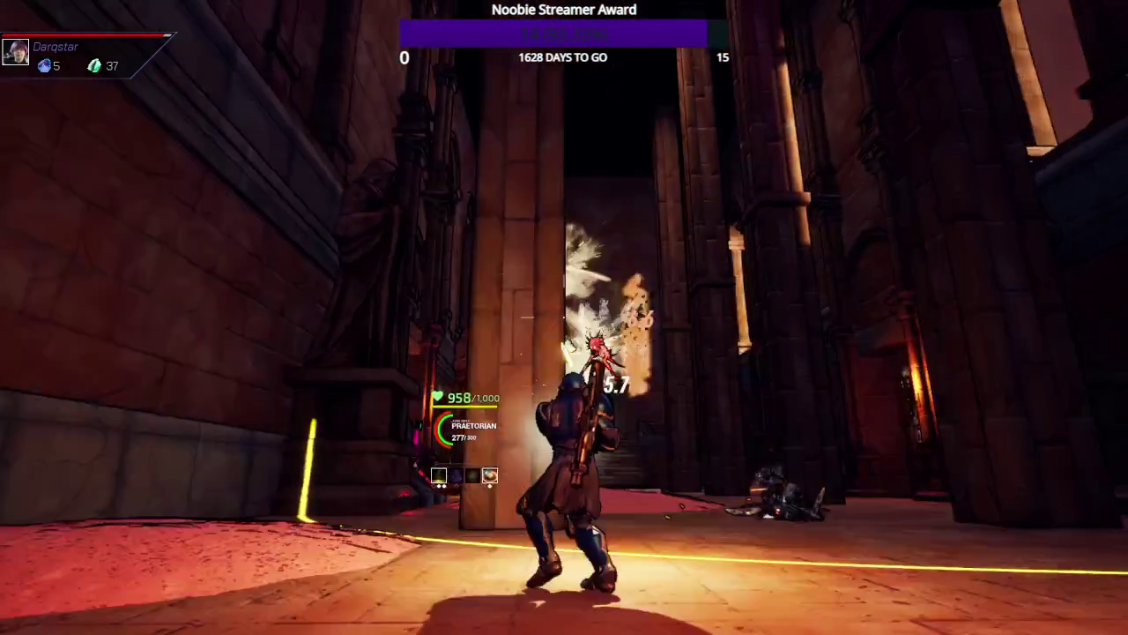
{"action": "left_click", "coordinate": [564, 316]}
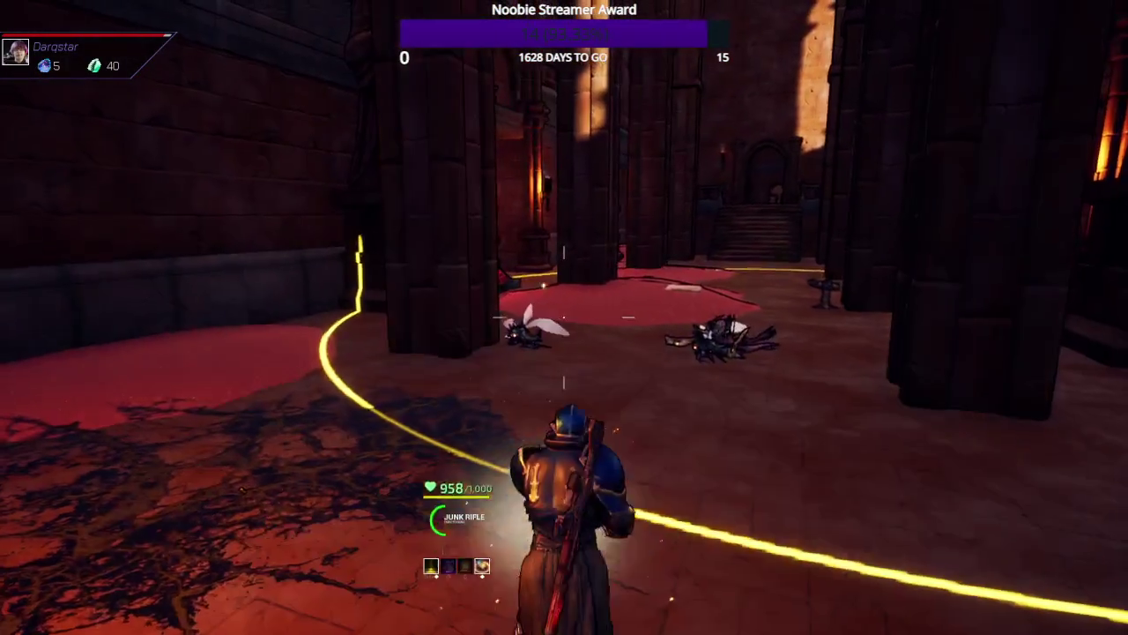
- Heal to full health and bring up the passive card choice at the shrine
{"action": "key", "text": "w"}
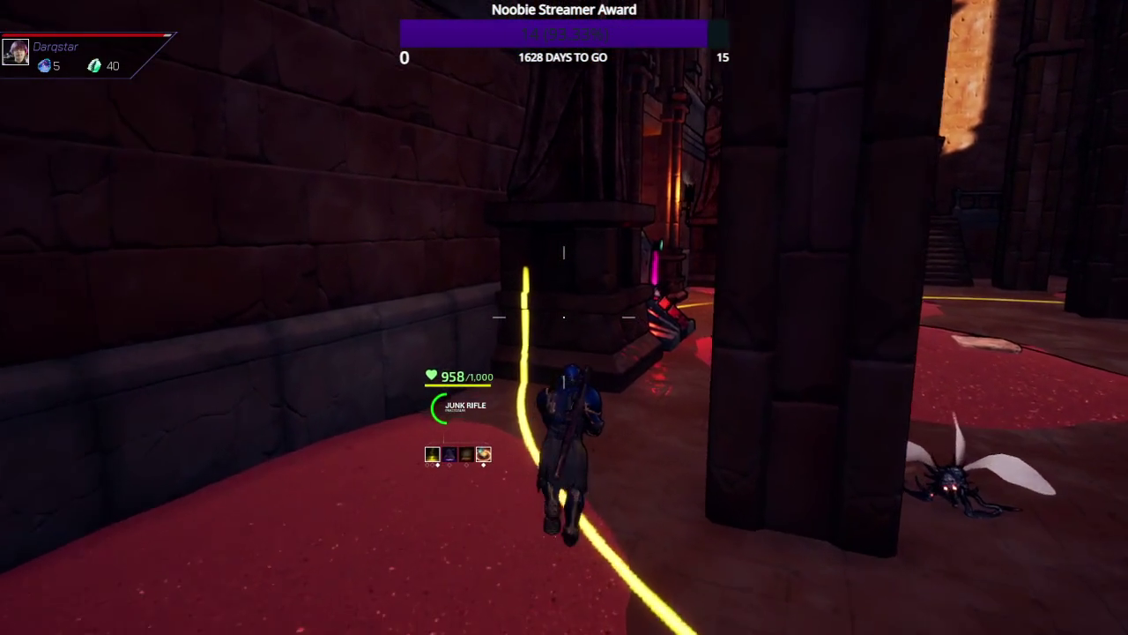
{"action": "key", "text": "e"}
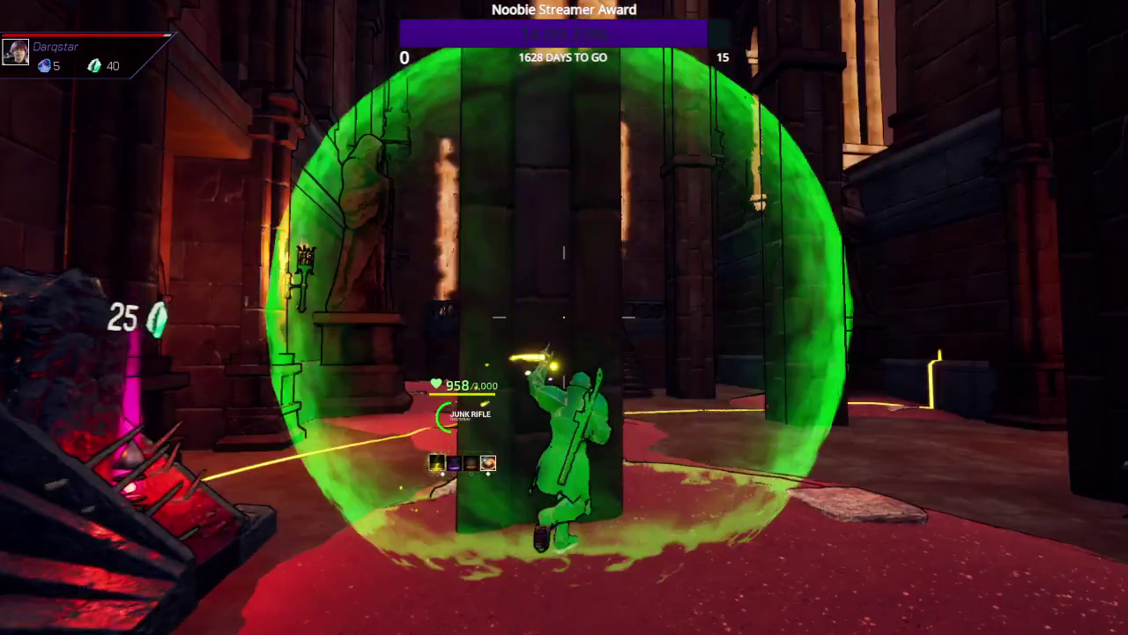
{"action": "key", "text": "w"}
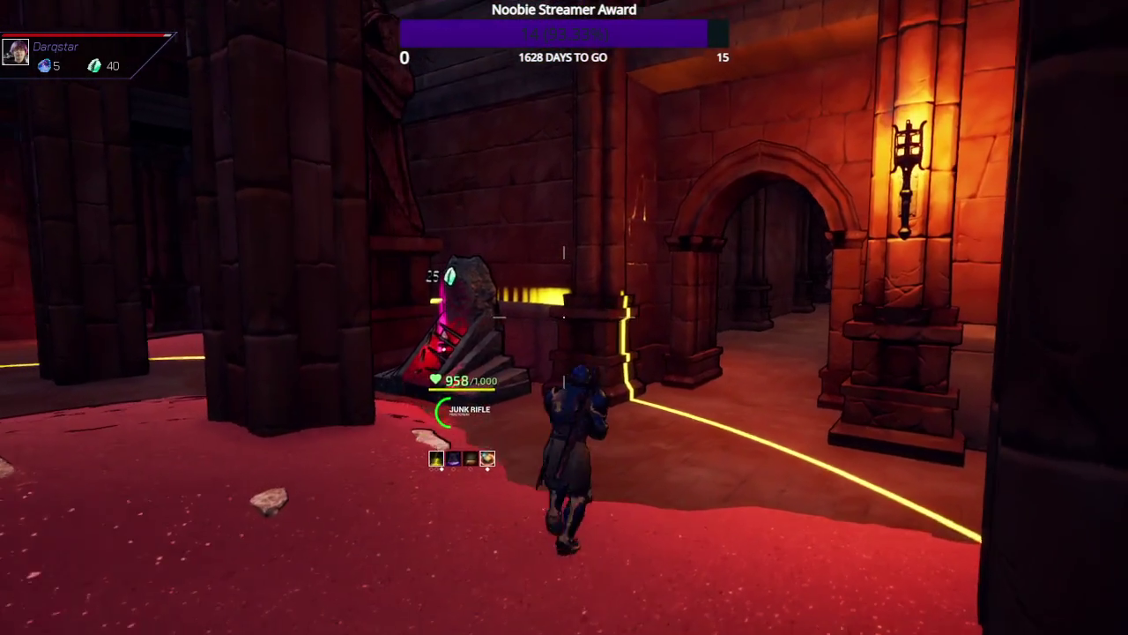
{"action": "key", "text": "w"}
{"action": "key", "text": "e"}
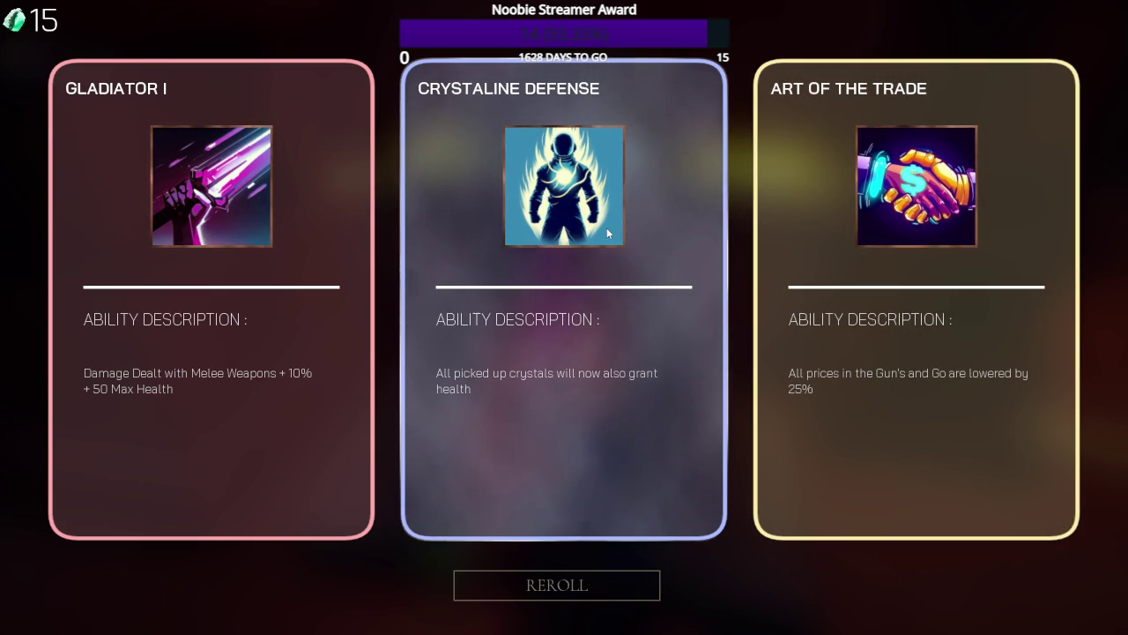
- Pick the Crystaline Defense passive card
{"action": "left_click", "coordinate": [630, 236]}
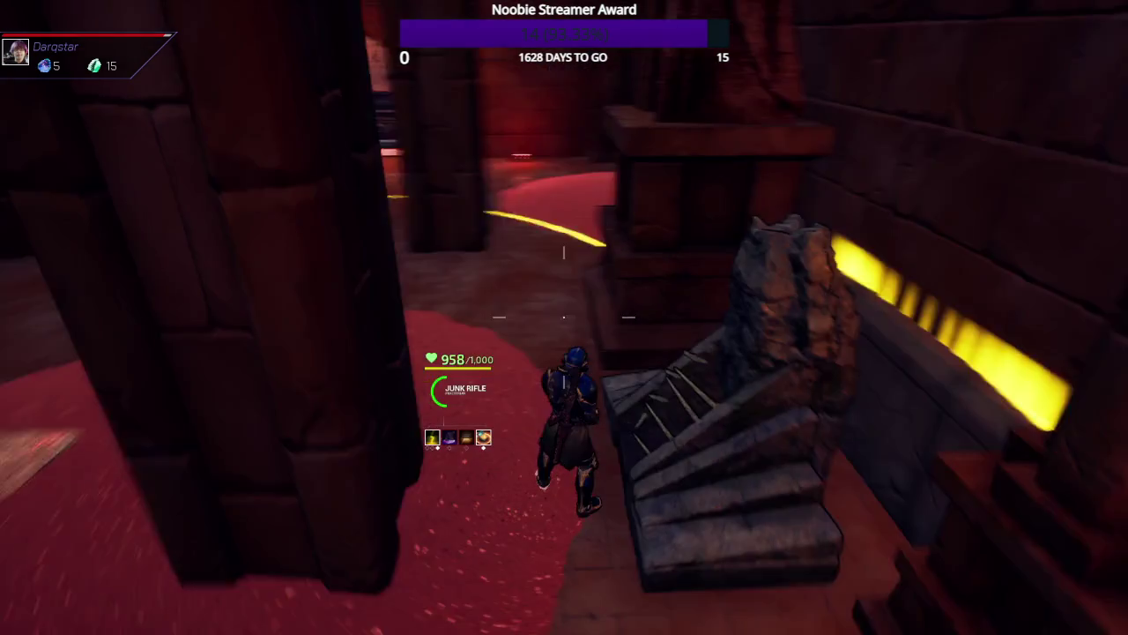
- Run back through the pillared hall and the torch-lit archway into the corridor
{"action": "key", "text": "w"}
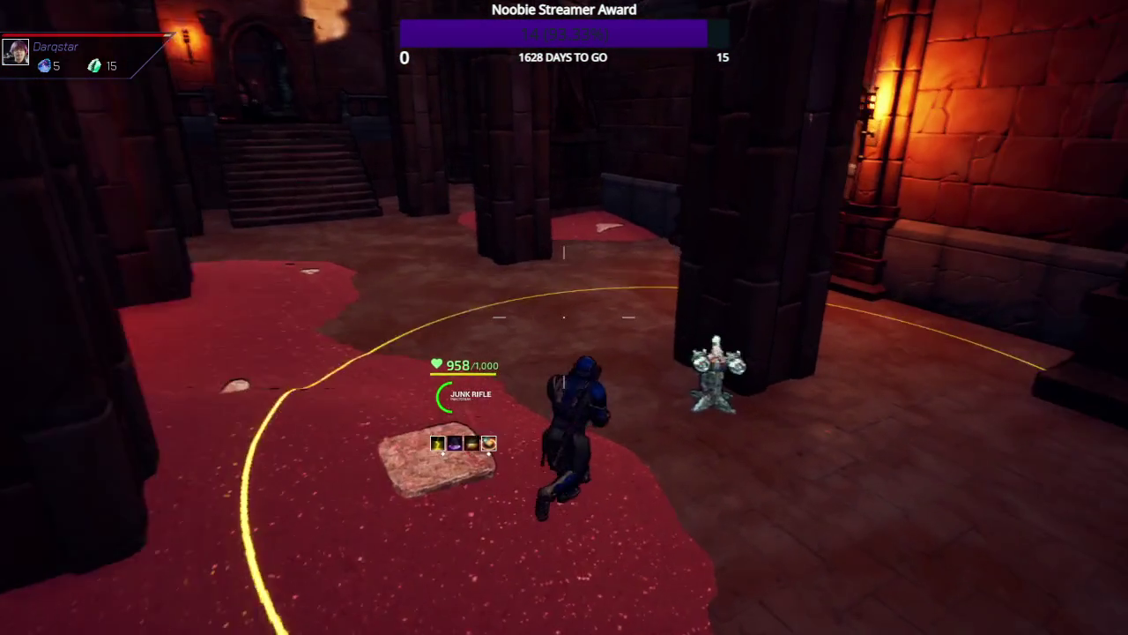
{"action": "key", "text": "w"}
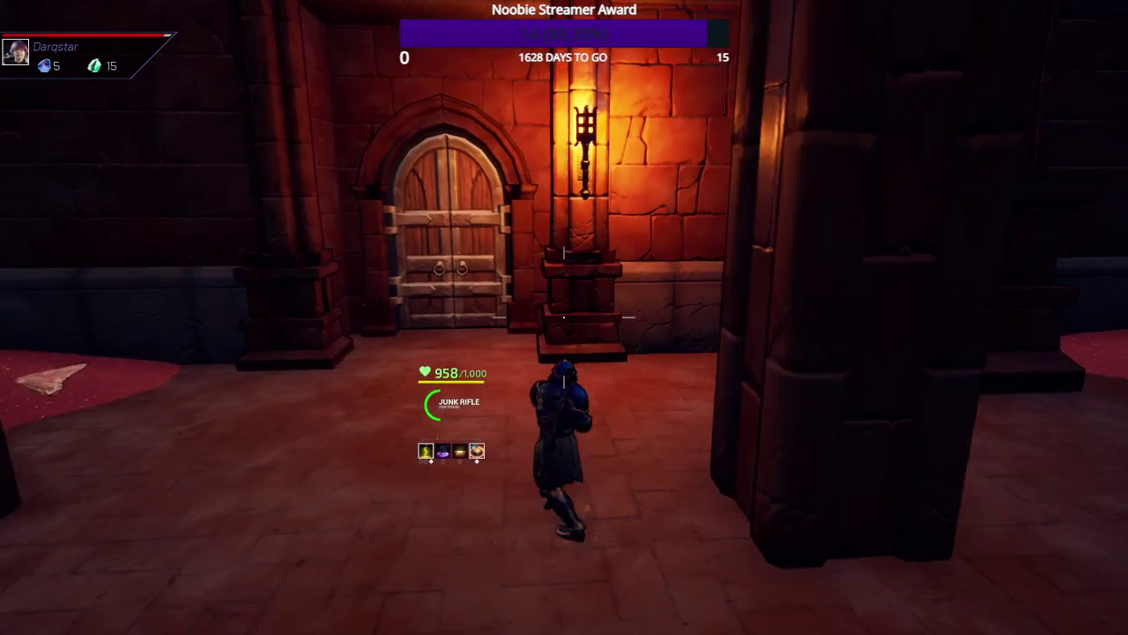
{"action": "key", "text": "w"}
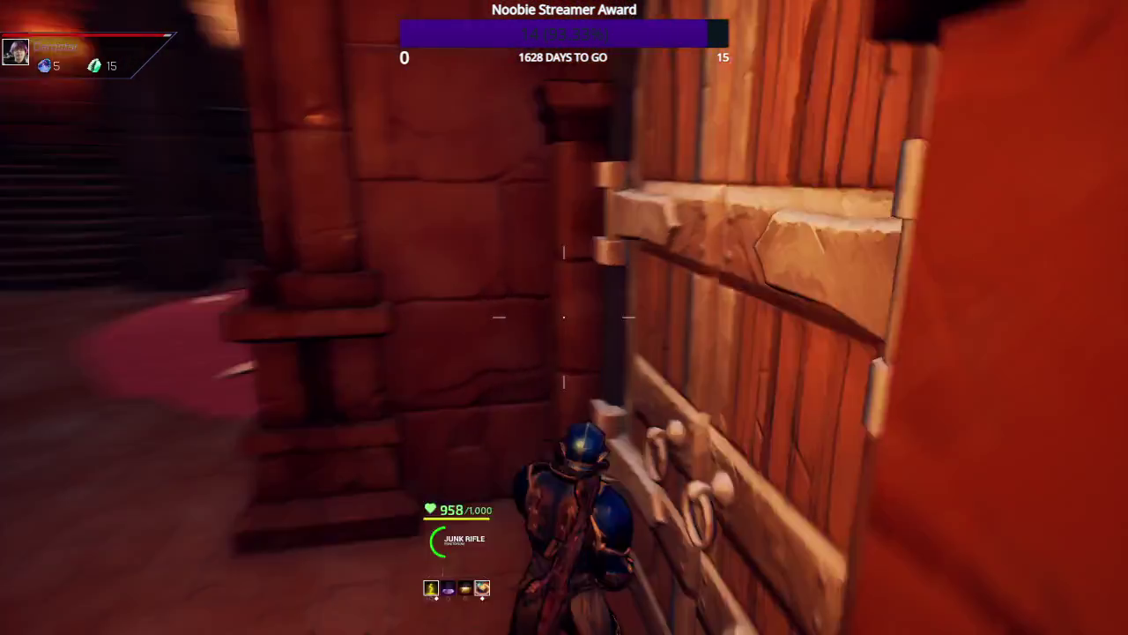
{"action": "key", "text": "w"}
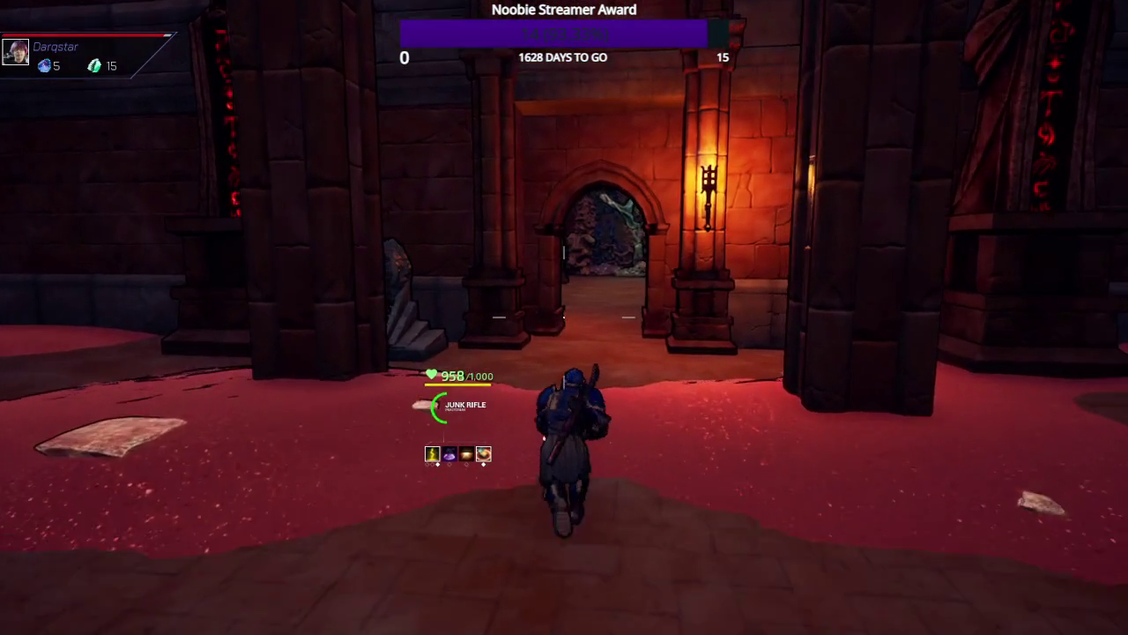
{"action": "key", "text": "w"}
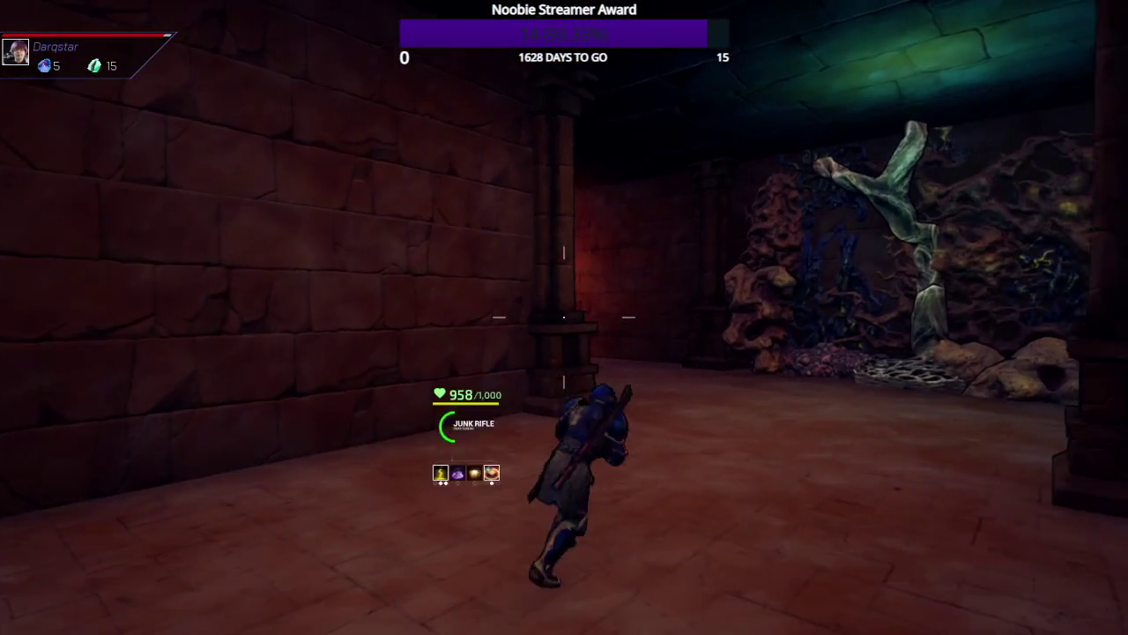
- Enter the coral room by the Steam Upgrader and kill the attacking enemies
{"action": "key", "text": "w"}
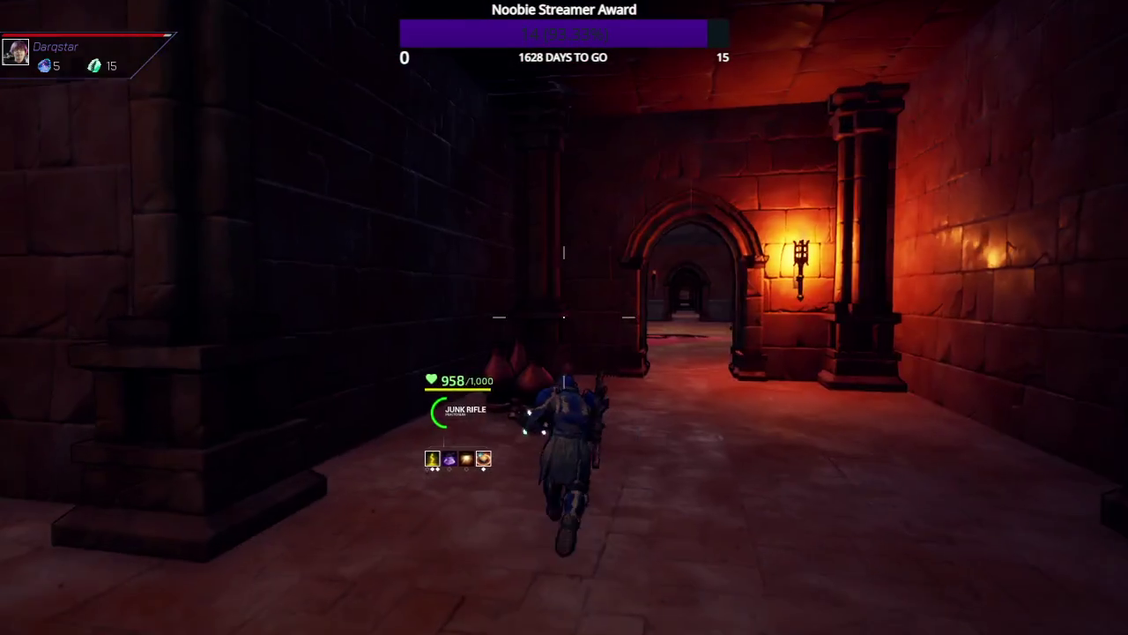
{"action": "key", "text": "w"}
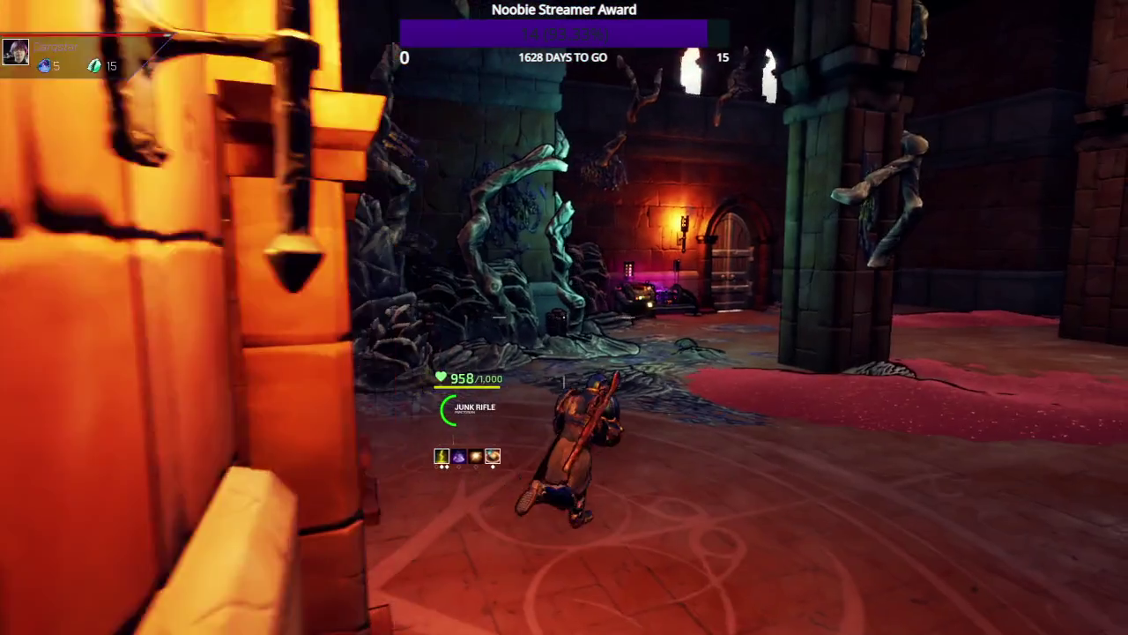
{"action": "key", "text": "w"}
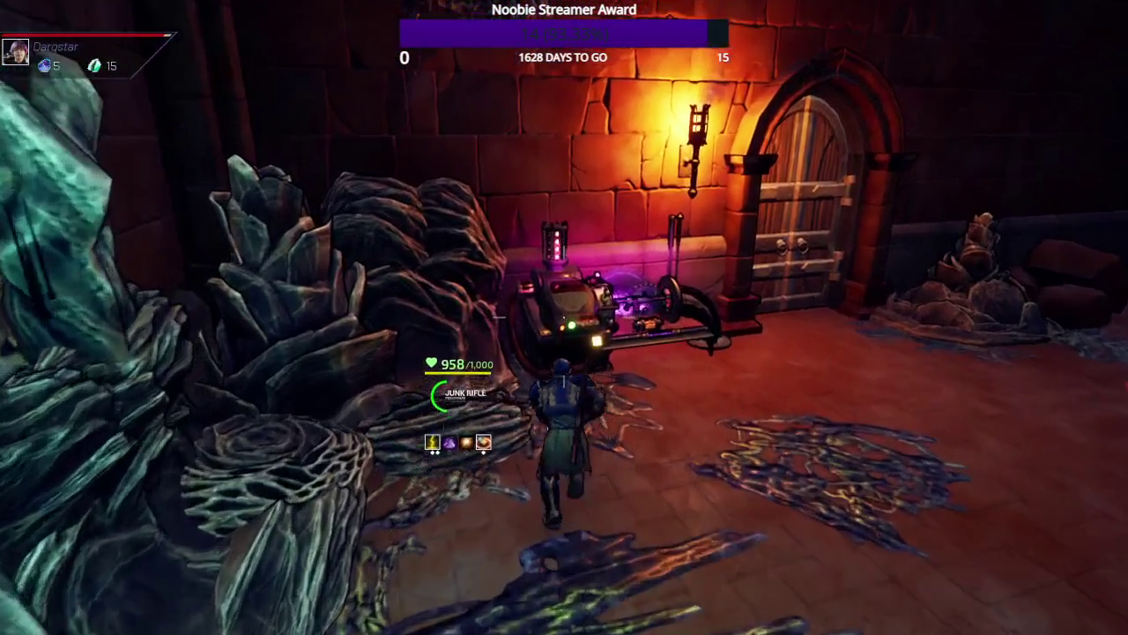
{"action": "key", "text": "w"}
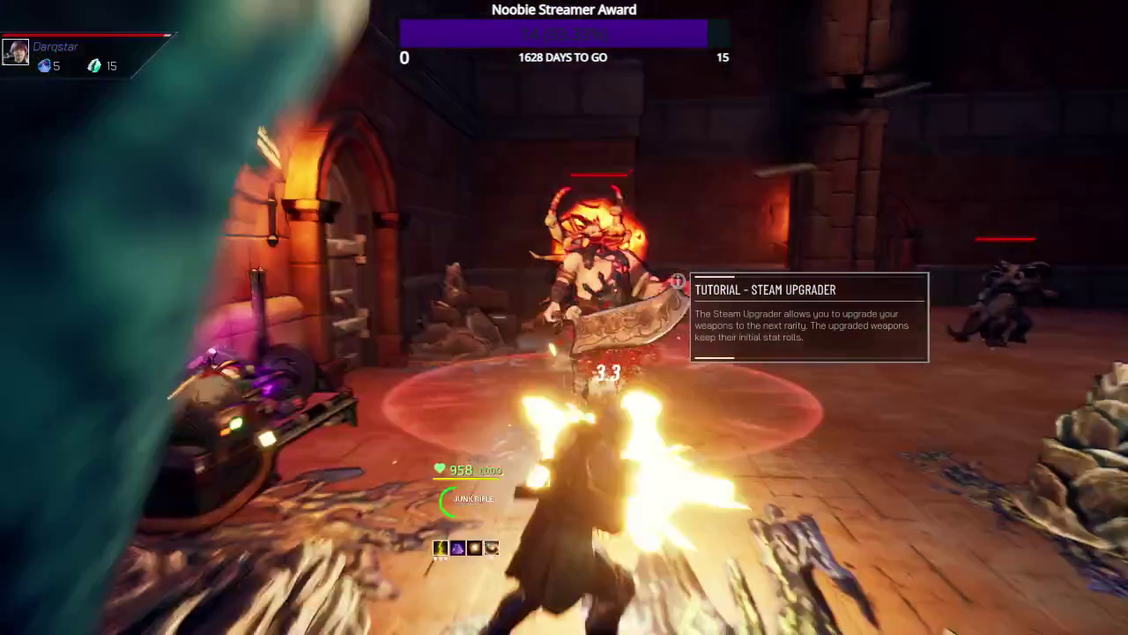
{"action": "key", "text": "w"}
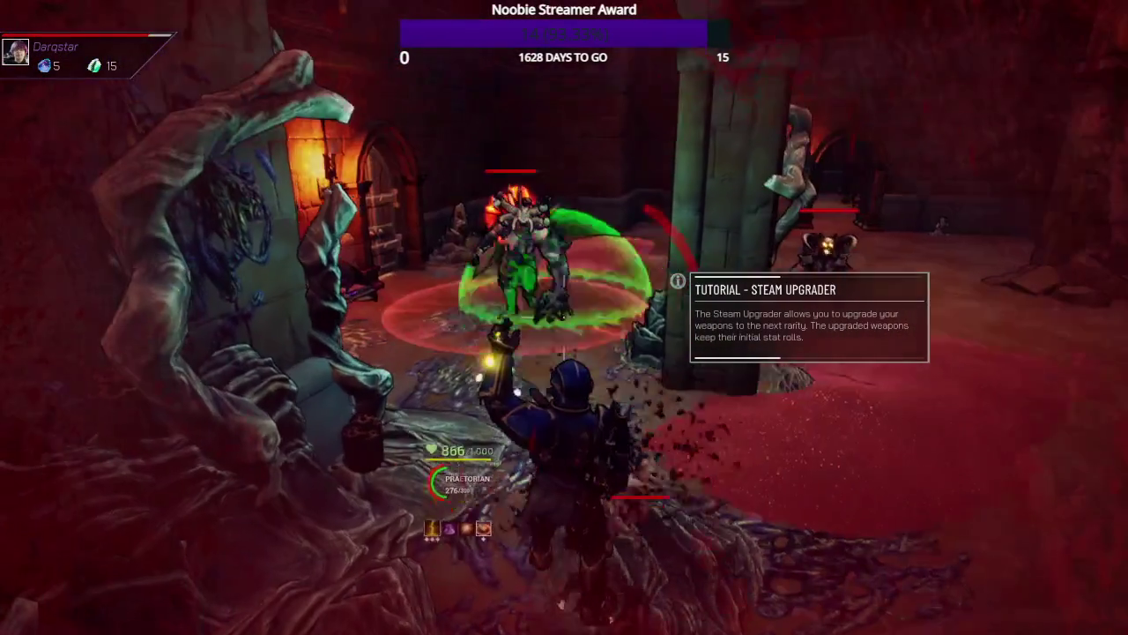
{"action": "key", "text": "w"}
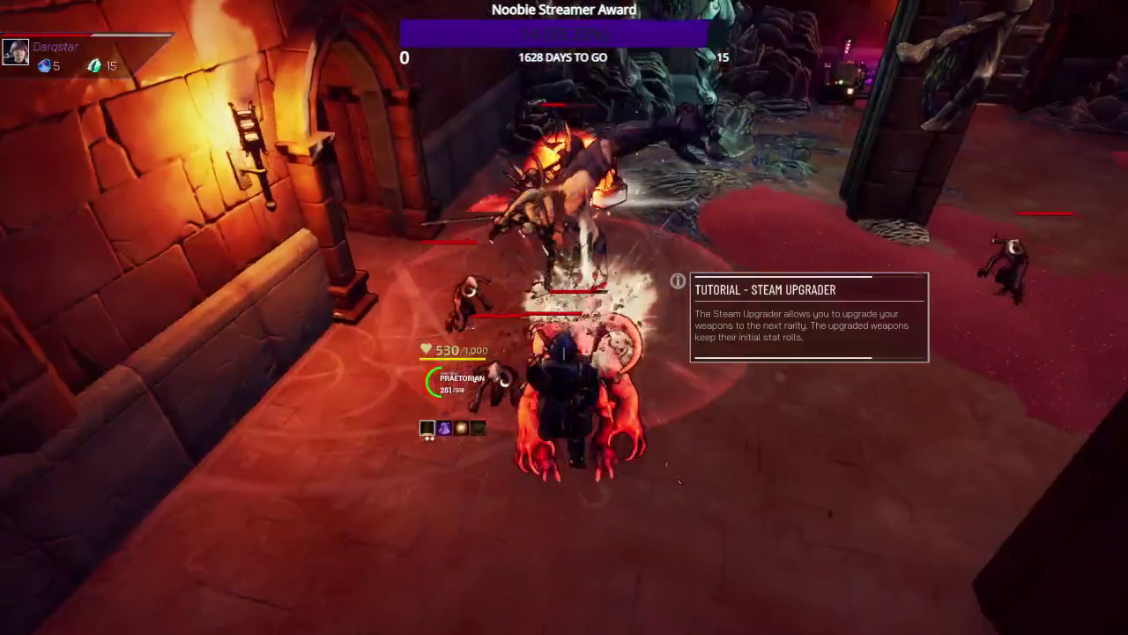
{"action": "key", "text": "w"}
{"action": "key", "text": "w"}
{"action": "key", "text": "w"}
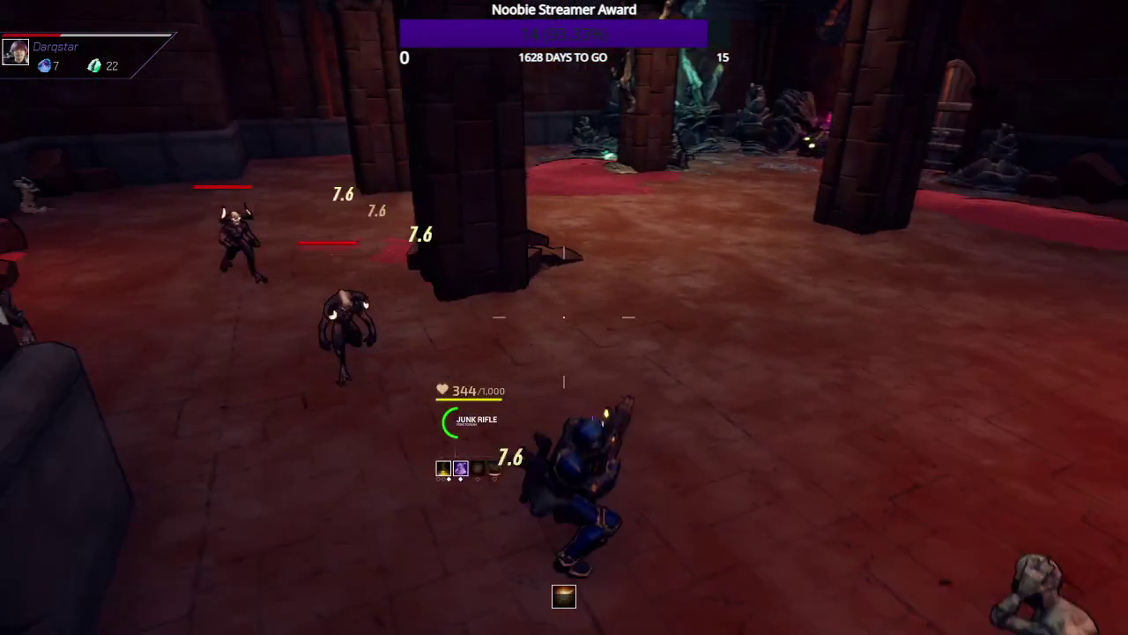
{"action": "key", "text": "w"}
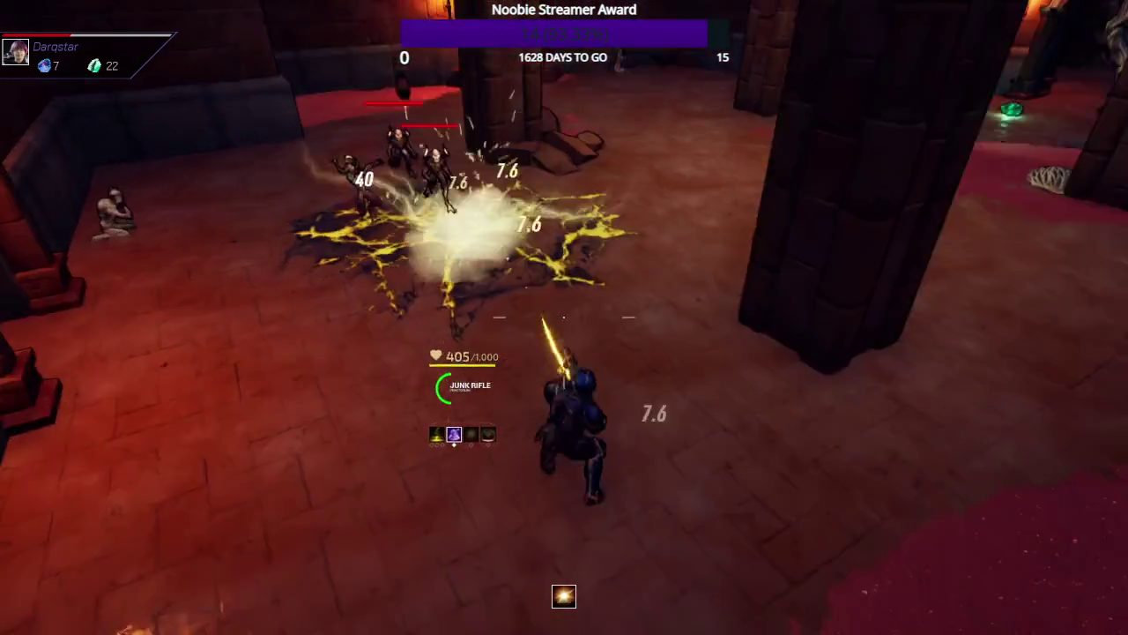
{"action": "key", "text": "w"}
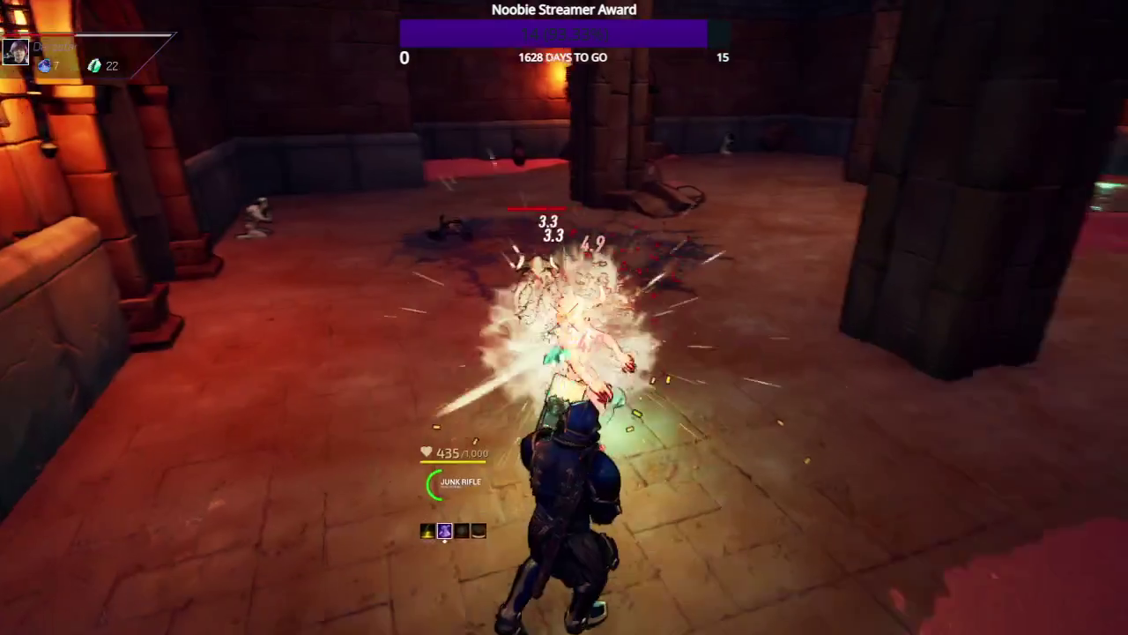
- Cross the pillared room collecting crystals, blast the archway enemy, and follow the red corridor onward
{"action": "key", "text": "w"}
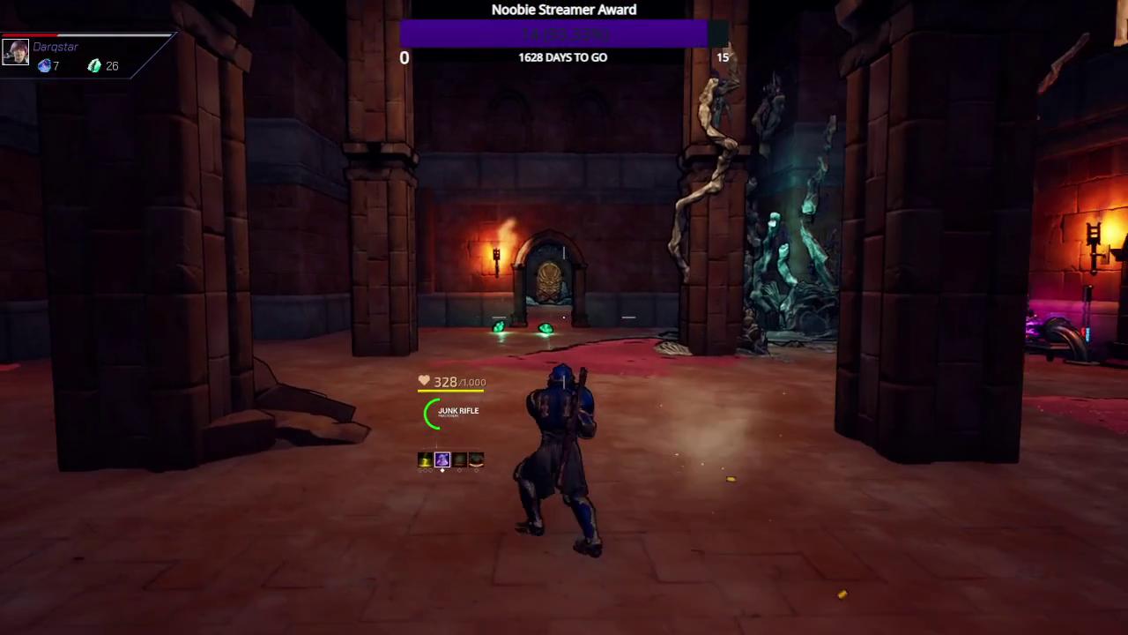
{"action": "key", "text": "w"}
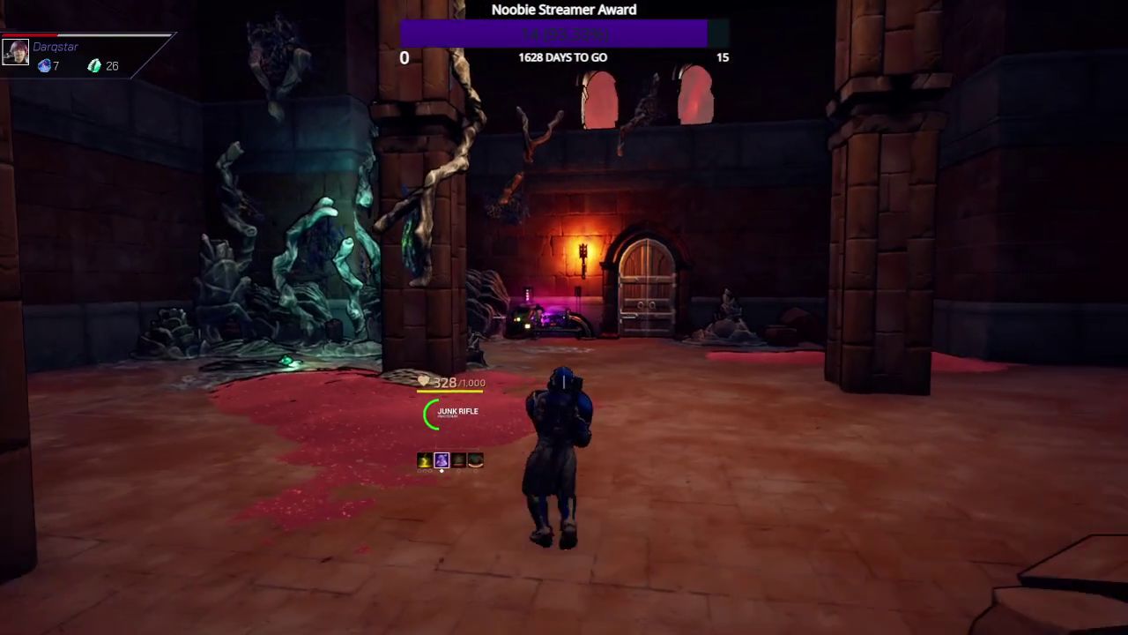
{"action": "key", "text": "w"}
{"action": "key", "text": "w"}
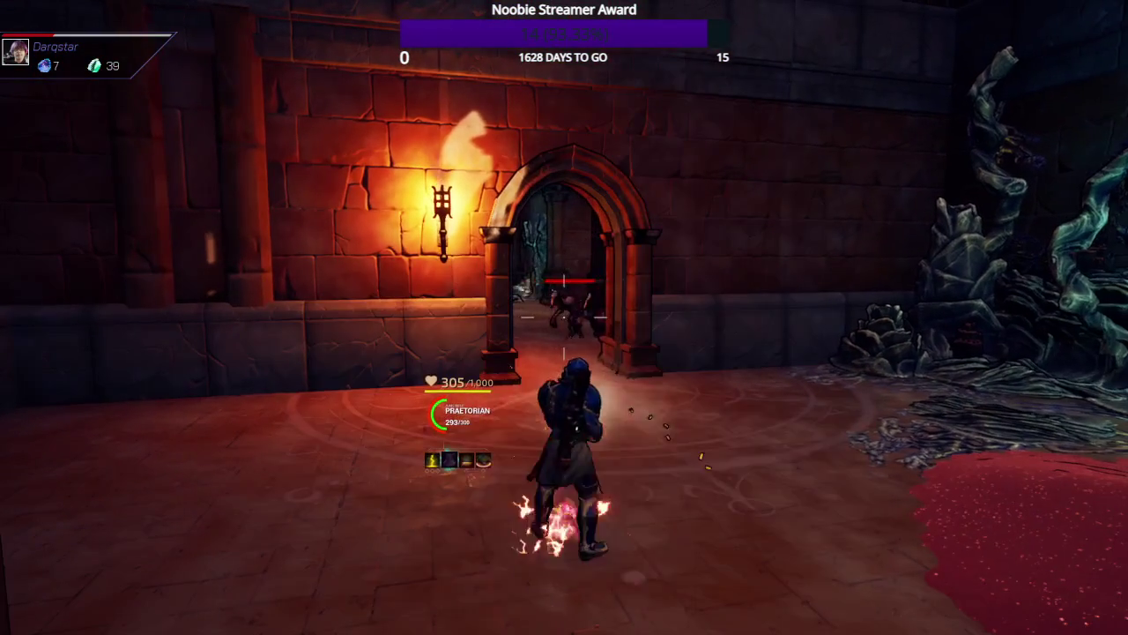
{"action": "key", "text": "w"}
{"action": "key", "text": "w"}
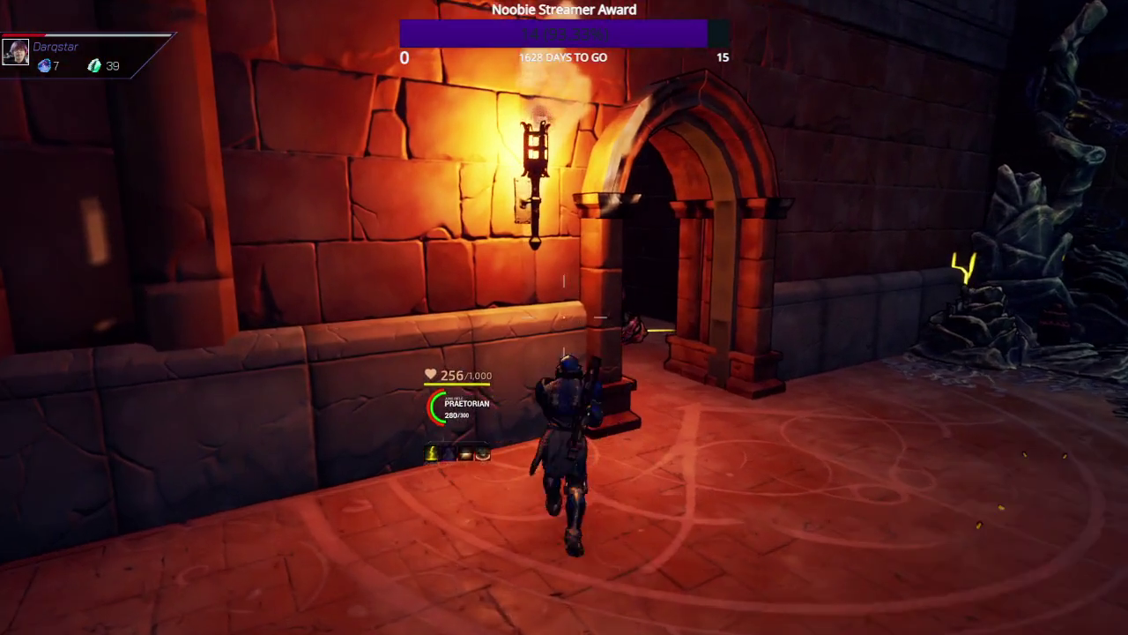
{"action": "key", "text": "w"}
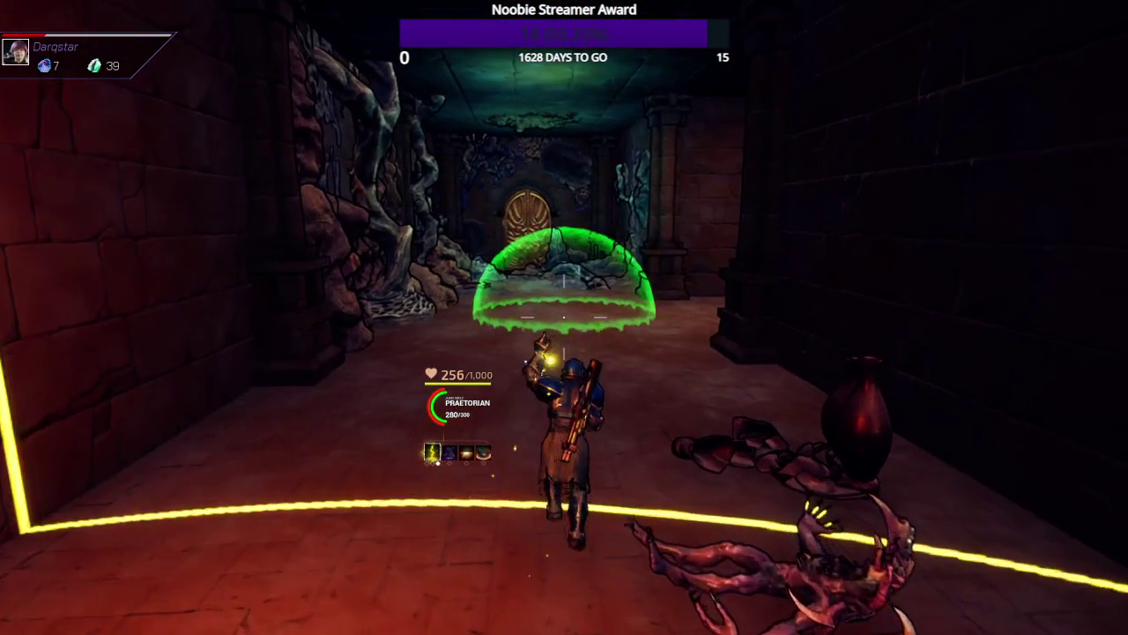
{"action": "key", "text": "s"}
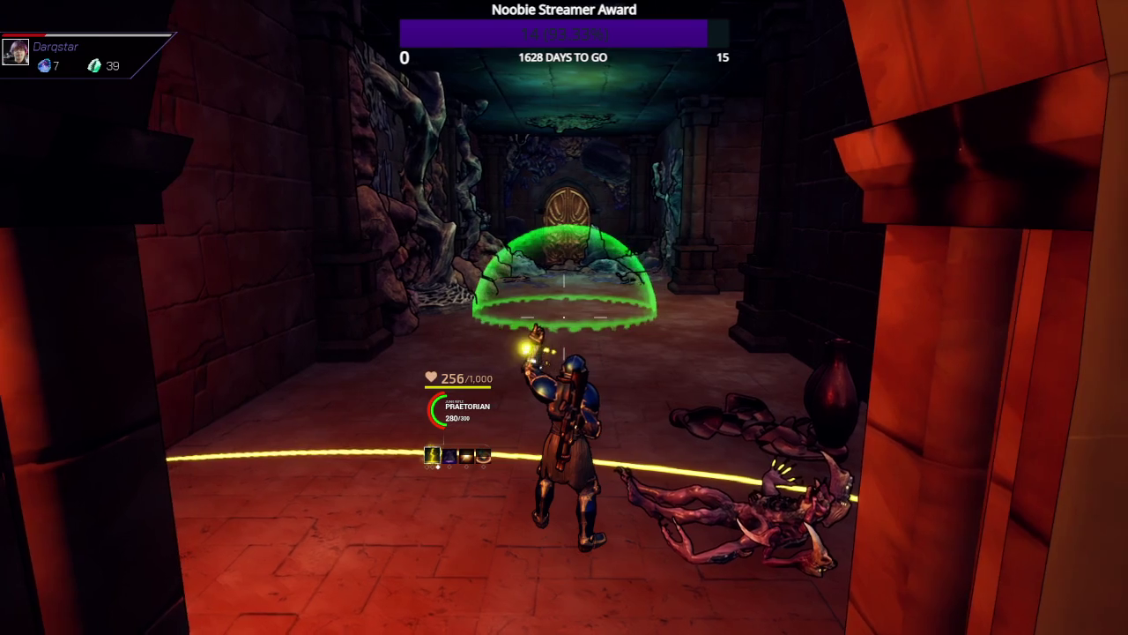
{"action": "key", "text": "w"}
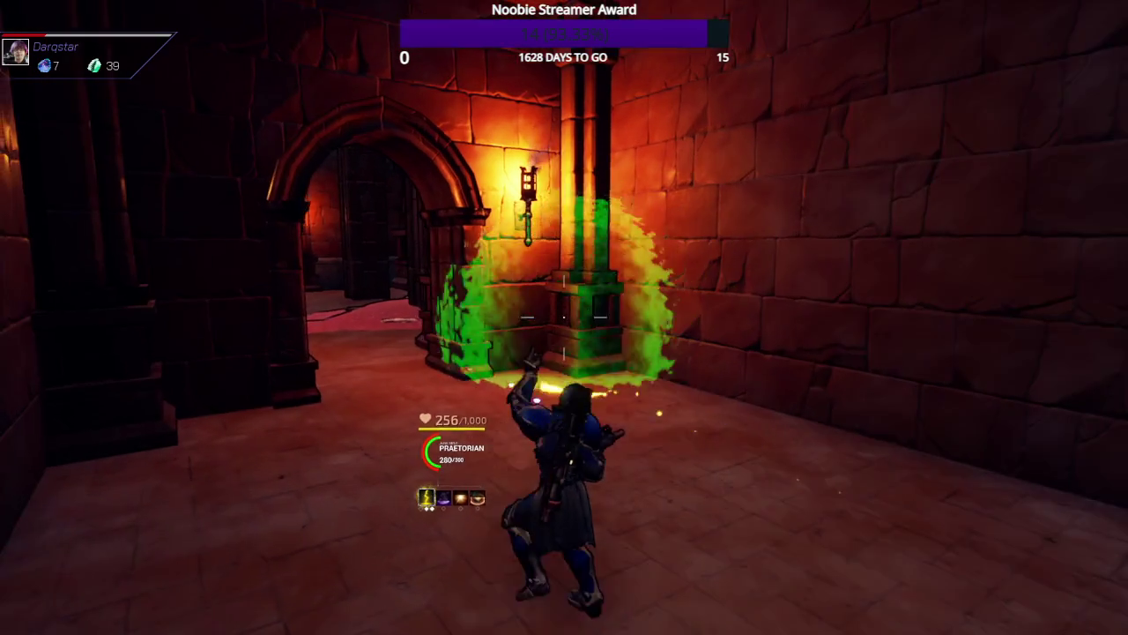
{"action": "key", "text": "w"}
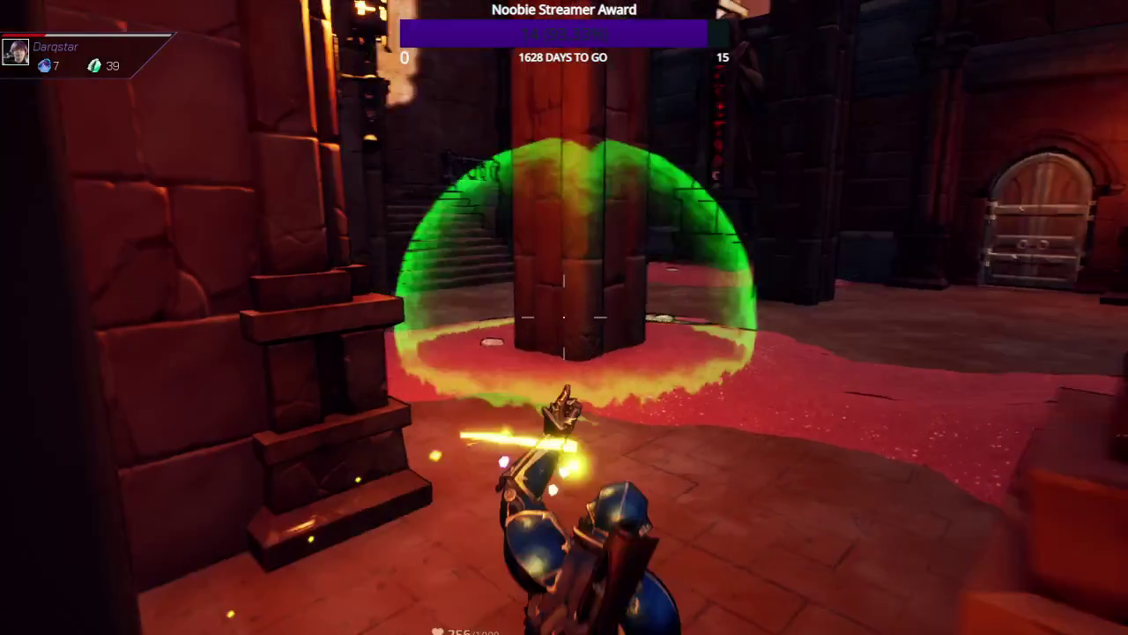
{"action": "key", "text": "w"}
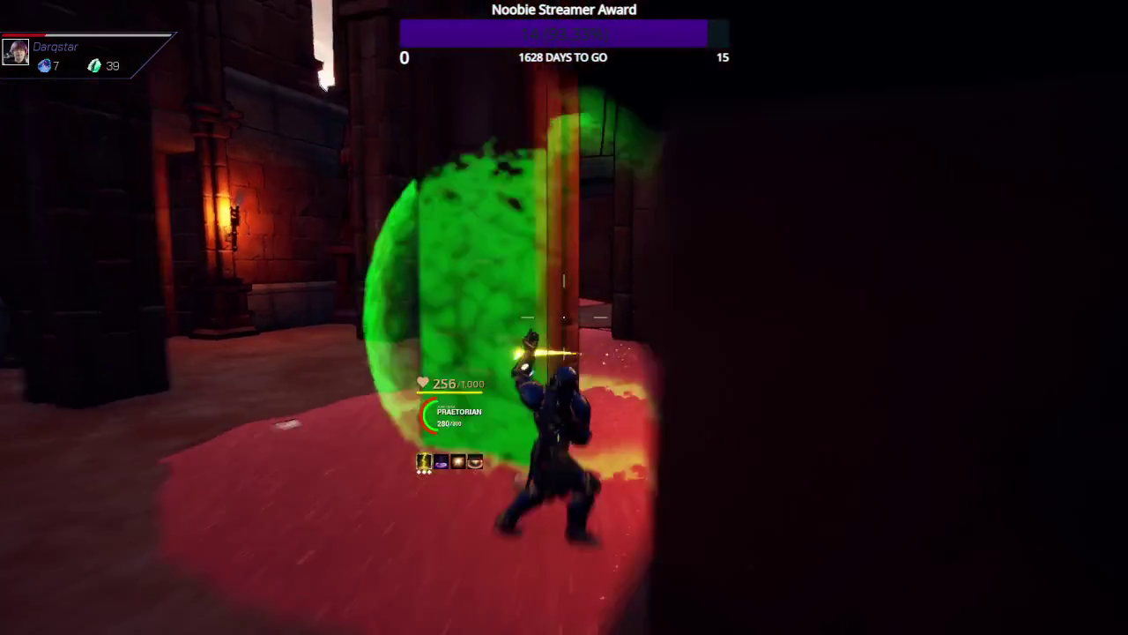
{"action": "key", "text": "w"}
{"action": "key", "text": "w"}
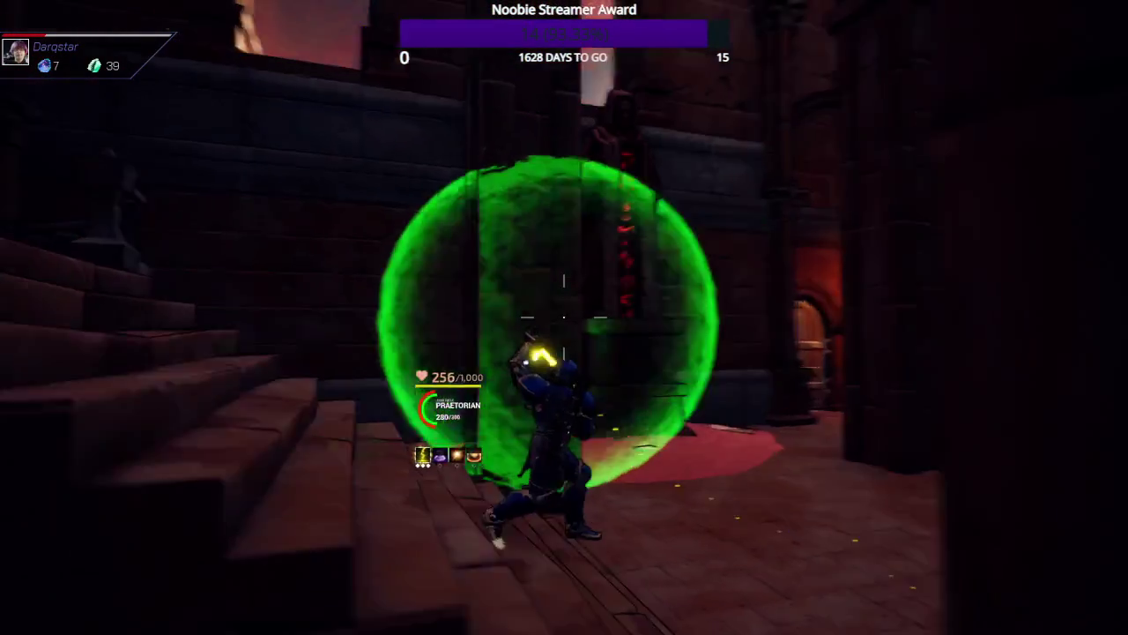
{"action": "key", "text": "w"}
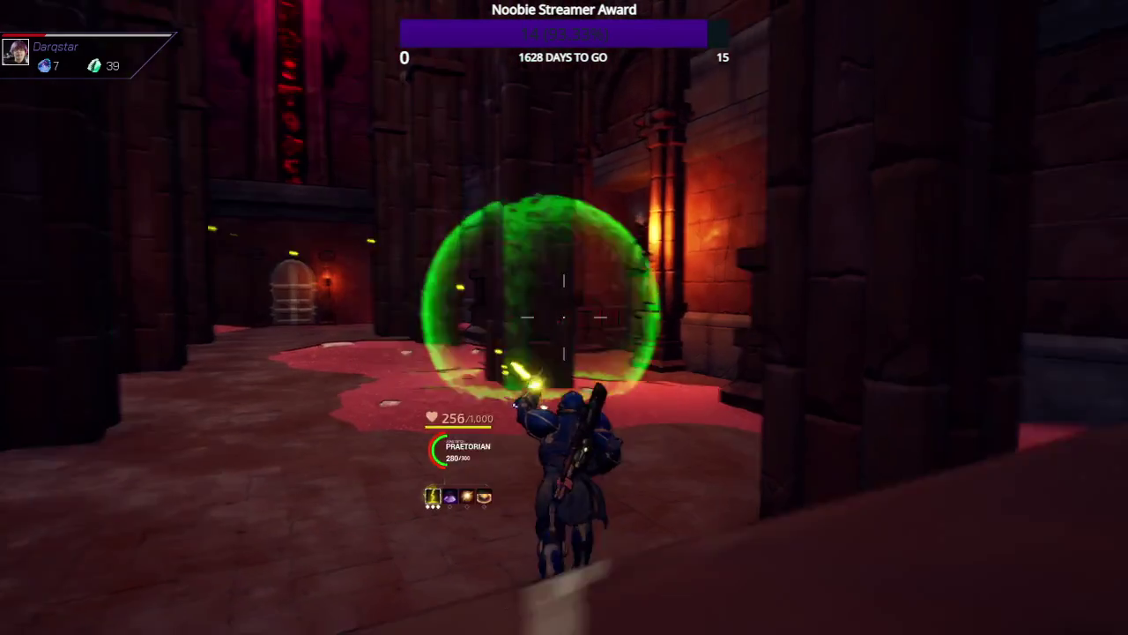
{"action": "key", "text": "w"}
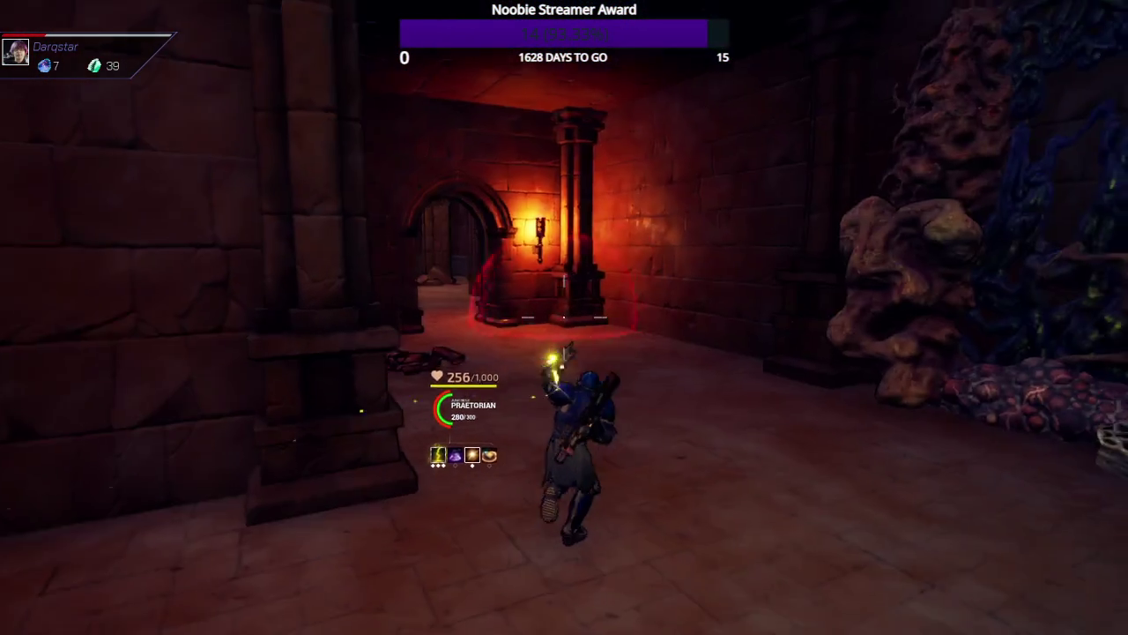
- Run to the steam upgrader and look over the Weapon Upgrades costs without buying
{"action": "key", "text": "w"}
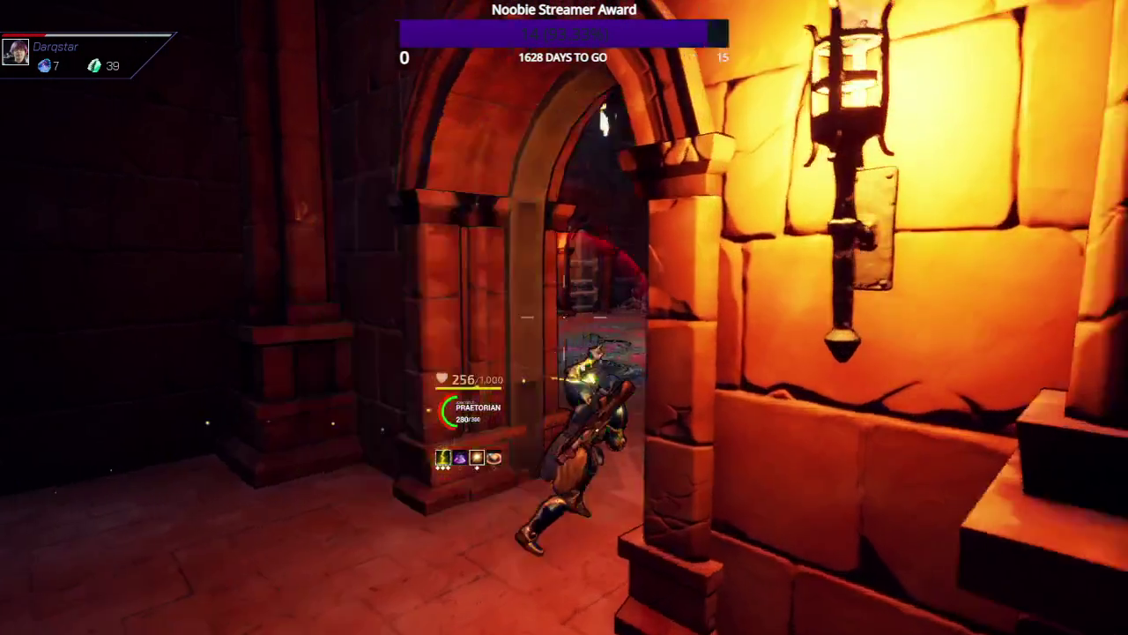
{"action": "key", "text": "w"}
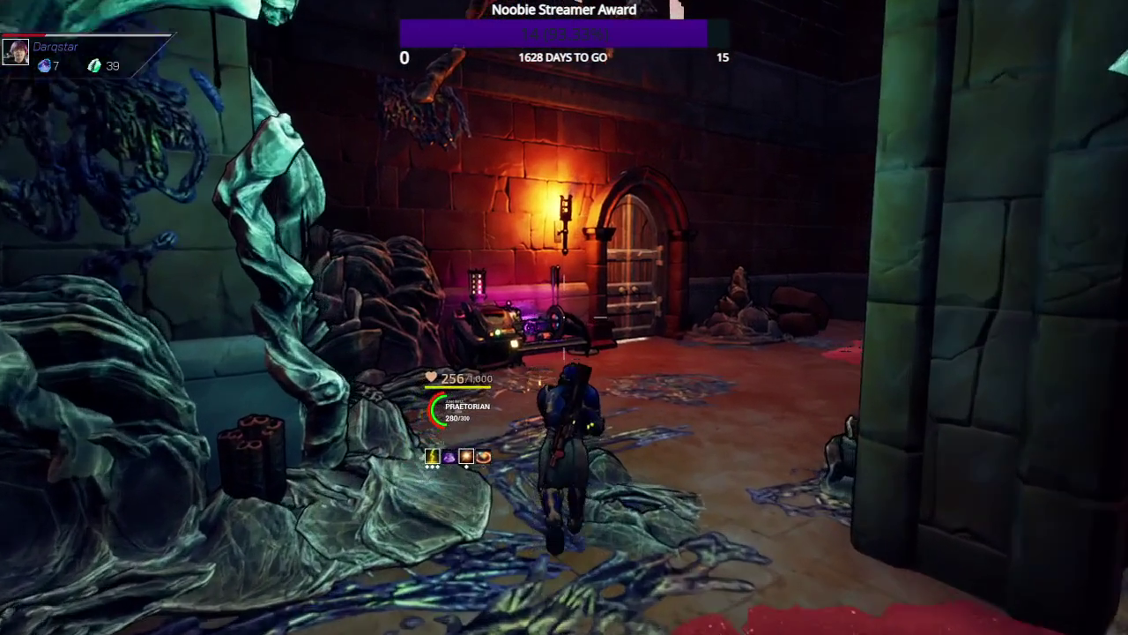
{"action": "key", "text": "e"}
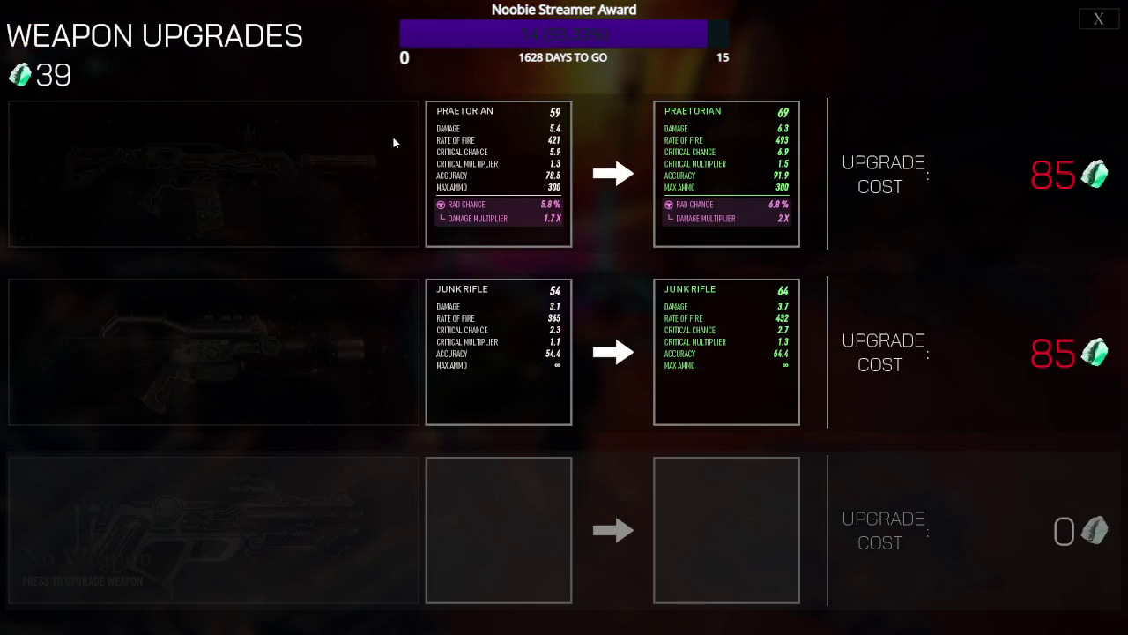
{"action": "key", "text": "Escape"}
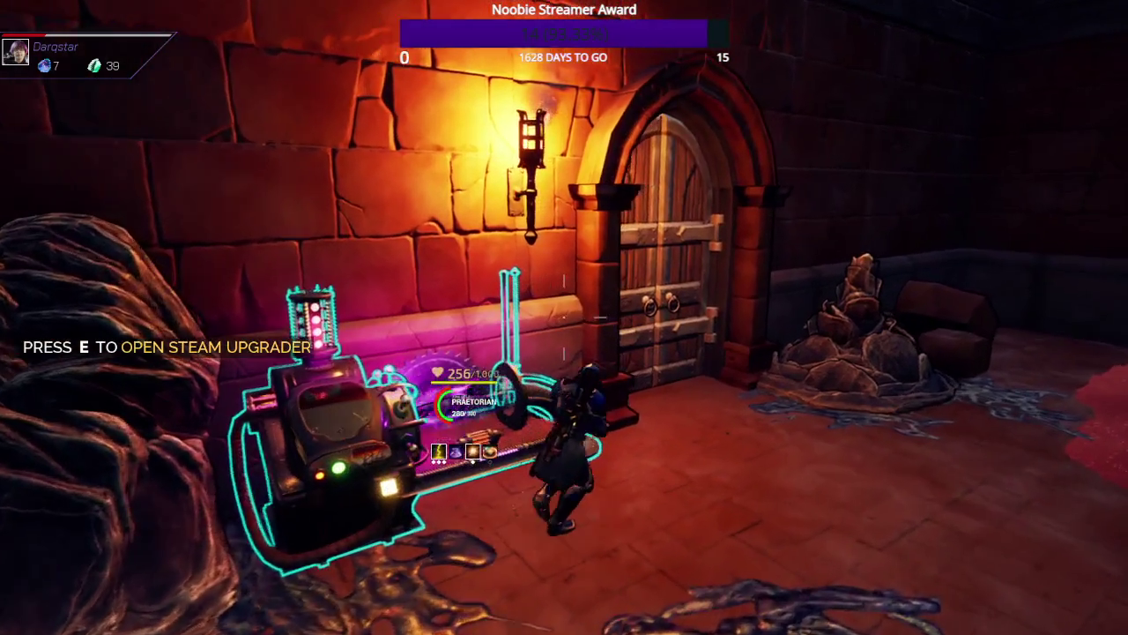
- Run through the wooden door into the hall and kill the enemy in the torch-lit archway
{"action": "key", "text": "w"}
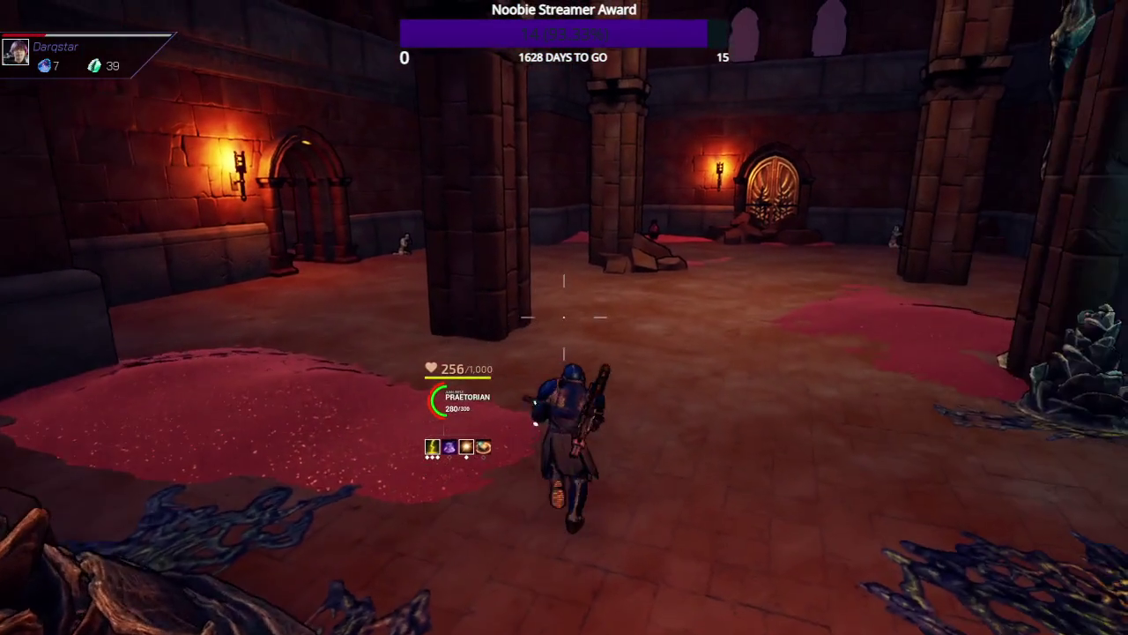
{"action": "key", "text": "w"}
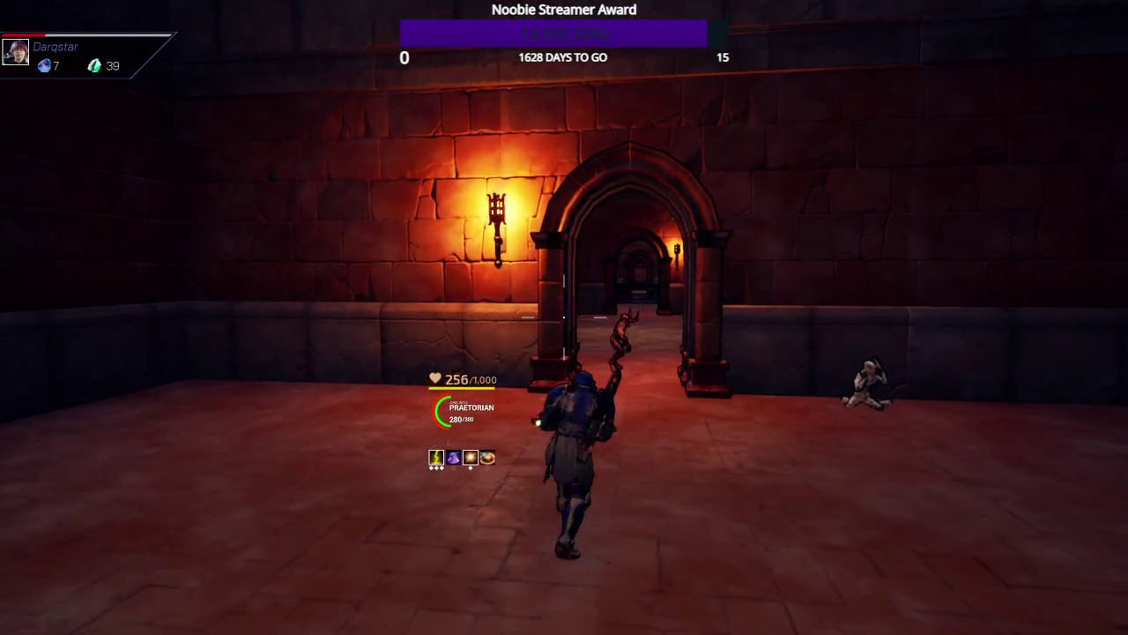
{"action": "left_click", "coordinate": [564, 315]}
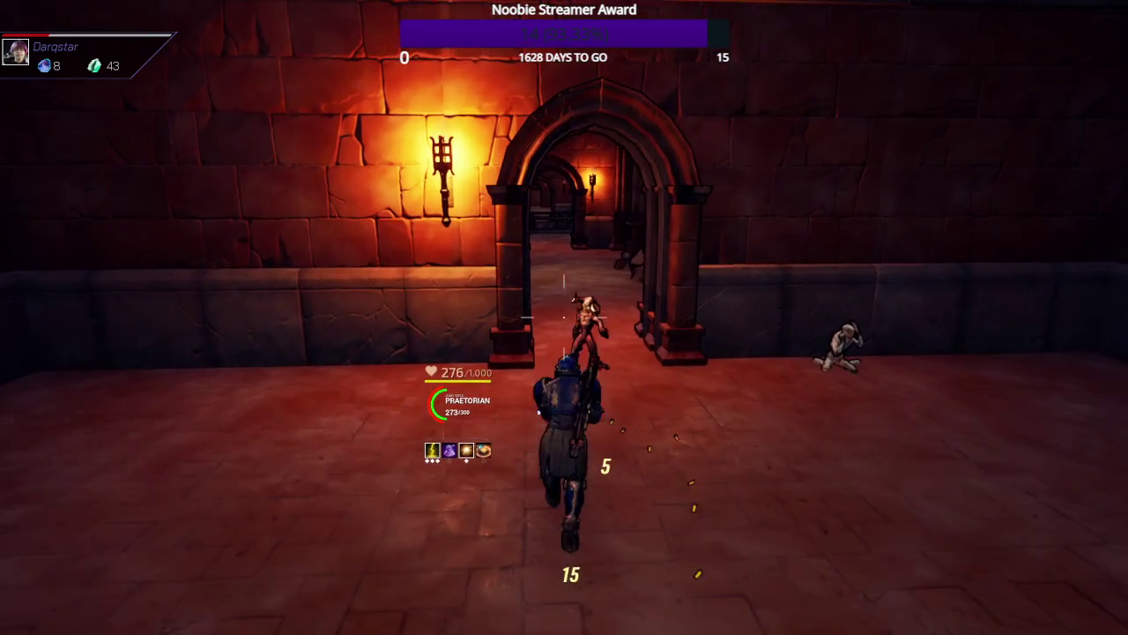
{"action": "key", "text": "w"}
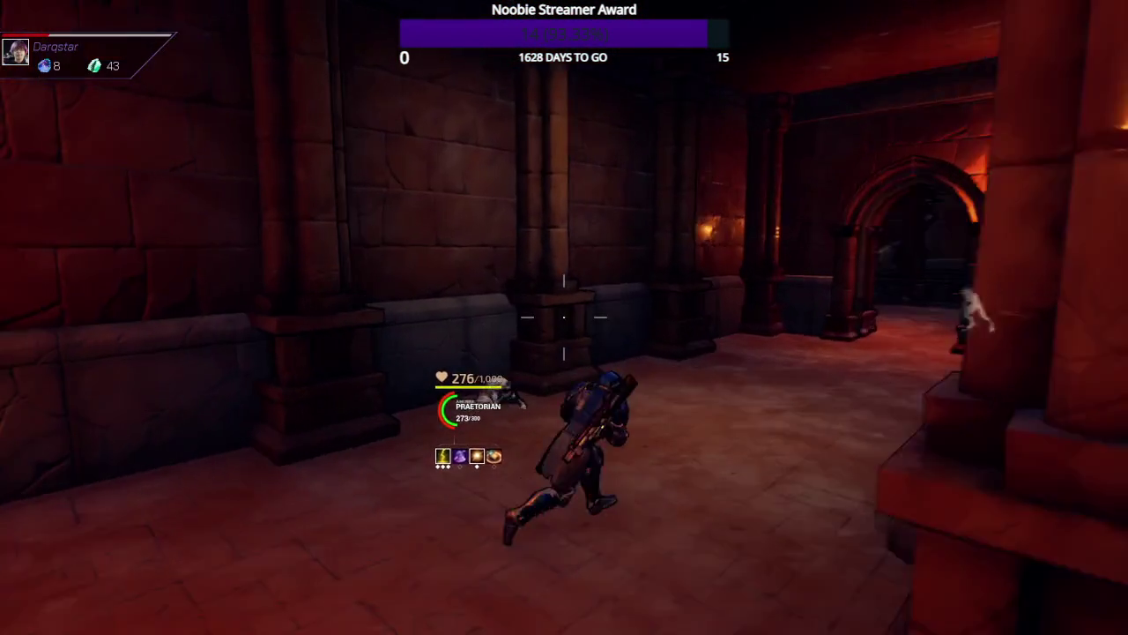
{"action": "key", "text": "w"}
{"action": "left_click", "coordinate": [565, 316]}
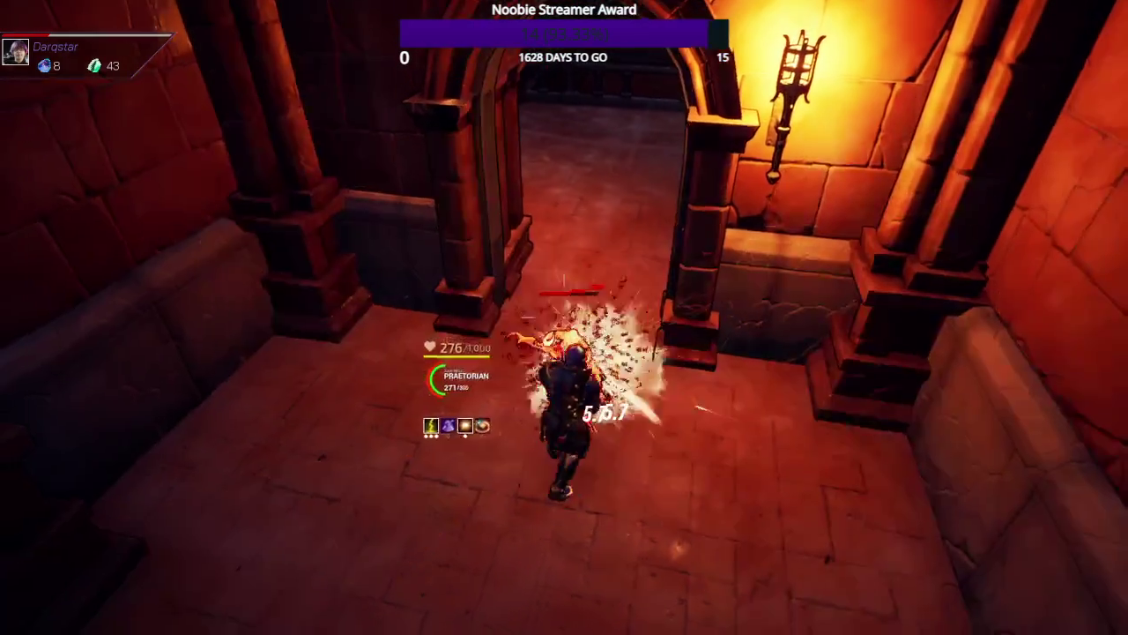
{"action": "left_click", "coordinate": [564, 315]}
- Push on through the archway and shoot the teal vine creature
{"action": "key", "text": "w"}
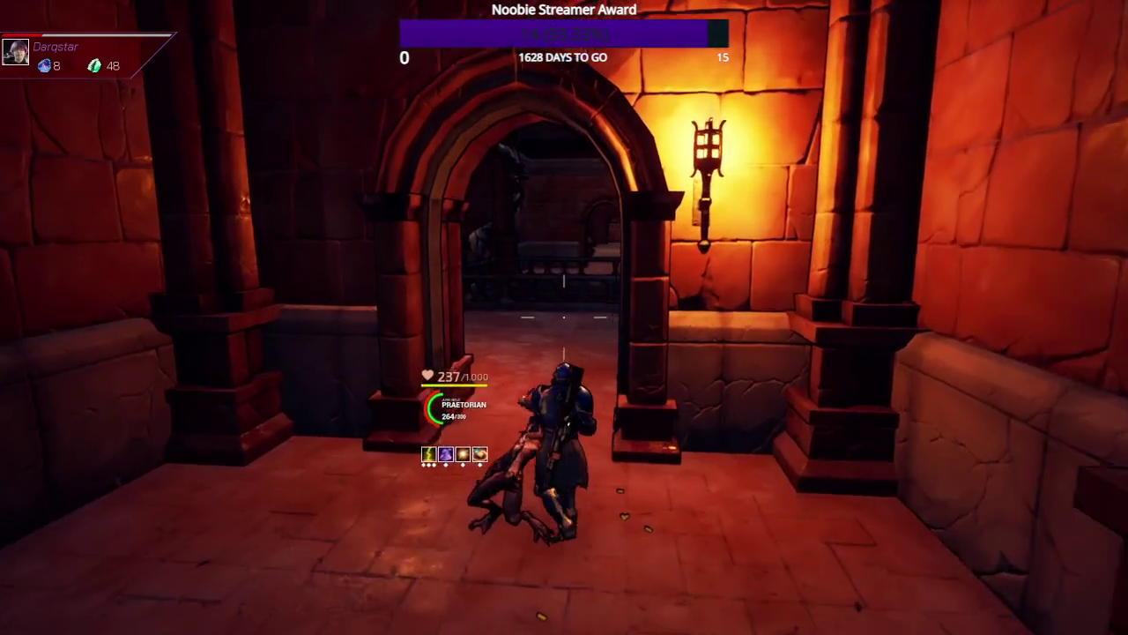
{"action": "key", "text": "w"}
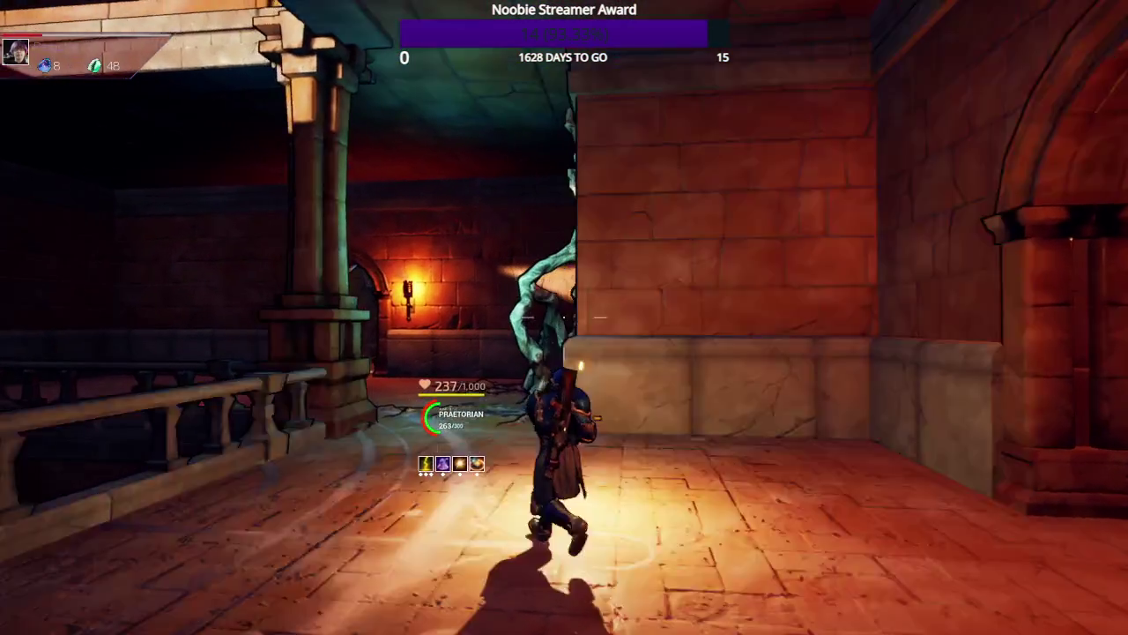
{"action": "left_click", "coordinate": [564, 315]}
{"action": "key", "text": "w"}
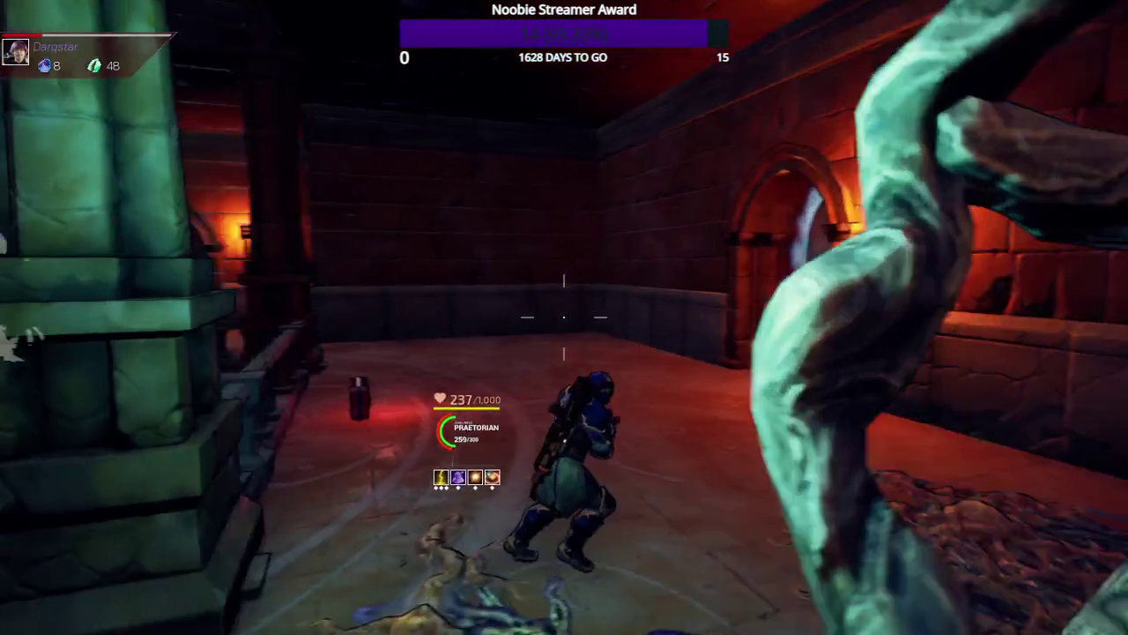
- Grab the health pickup and shoot the shielded enemy and others by the wall
{"action": "key", "text": "w"}
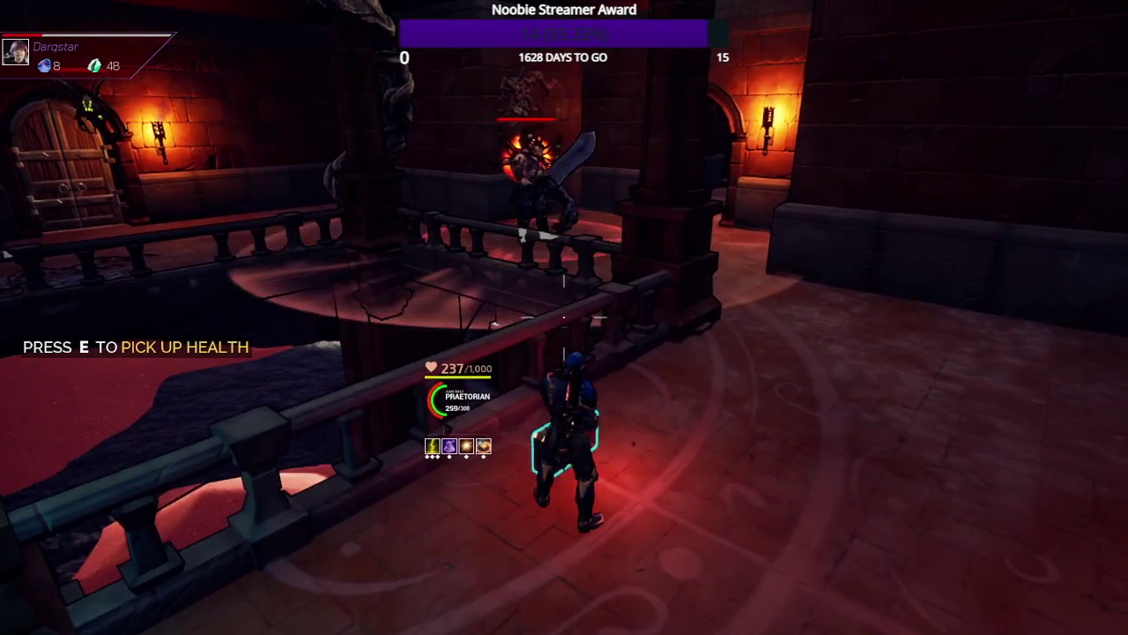
{"action": "key", "text": "w"}
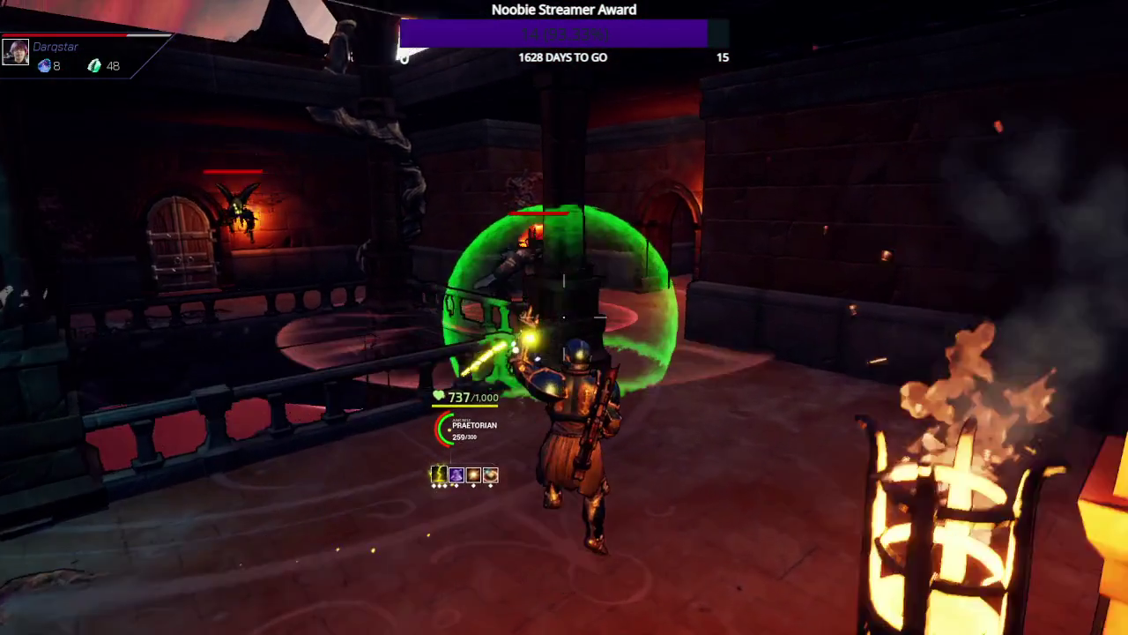
{"action": "left_click", "coordinate": [564, 315]}
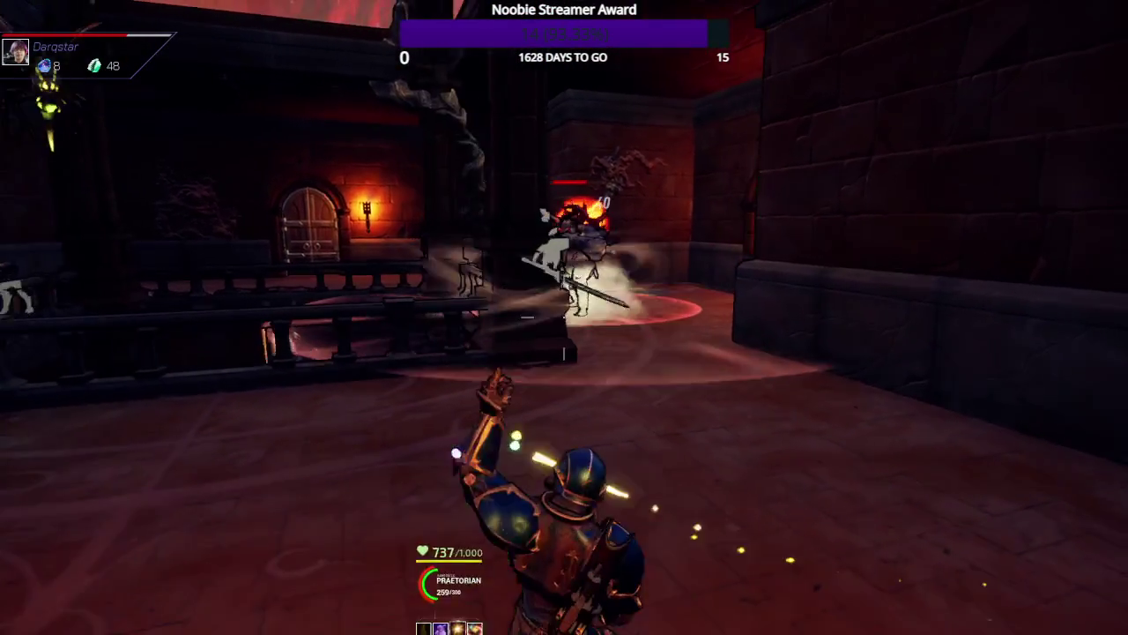
{"action": "left_click", "coordinate": [564, 315]}
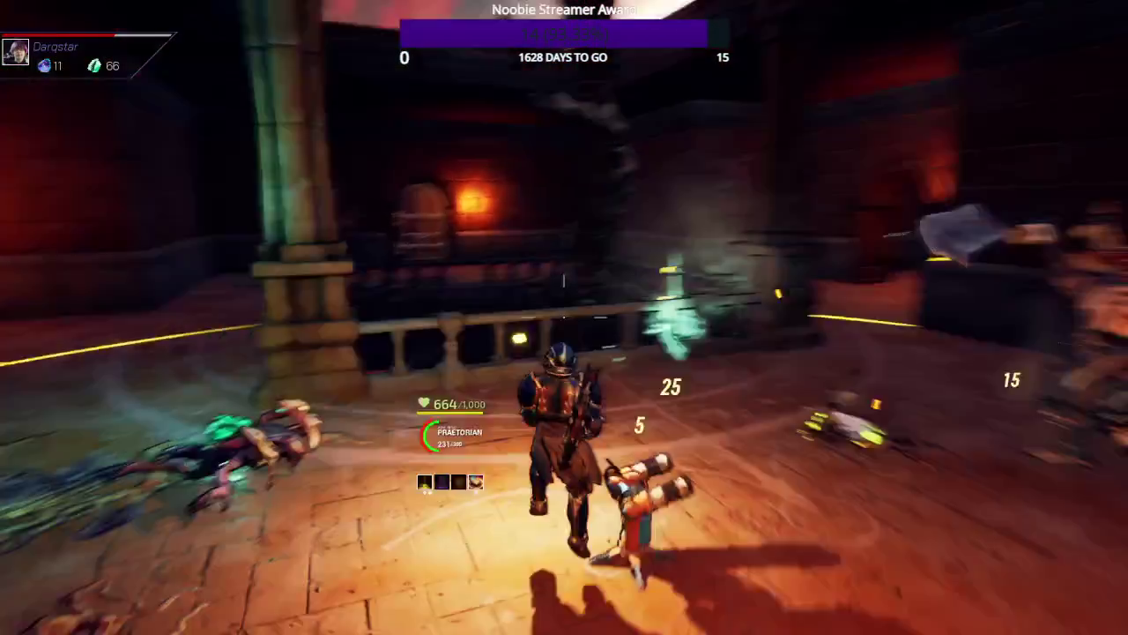
- Clear the remaining hall enemies up to 71 gems and talk to the specter
{"action": "left_click", "coordinate": [564, 318]}
{"action": "left_click", "coordinate": [564, 317]}
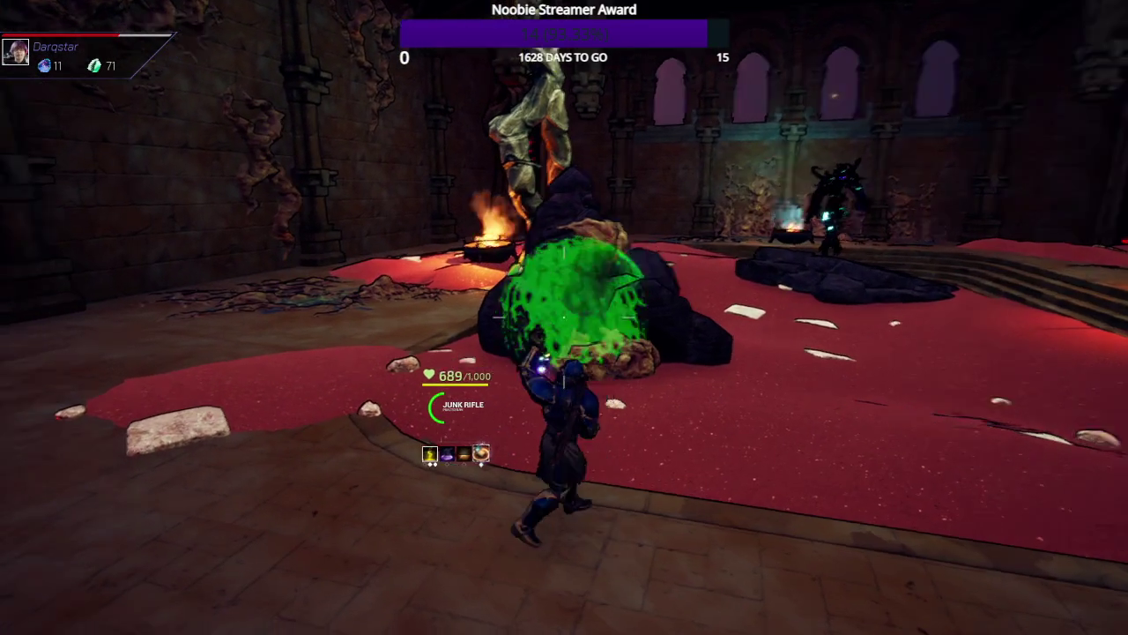
{"action": "left_click", "coordinate": [564, 304]}
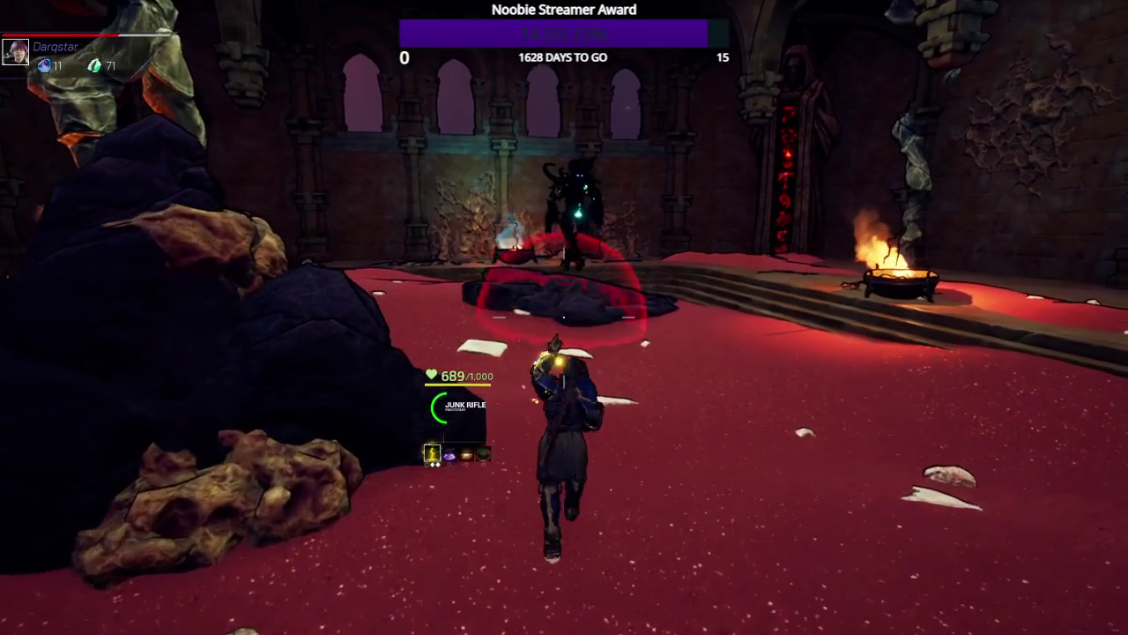
{"action": "key", "text": "e"}
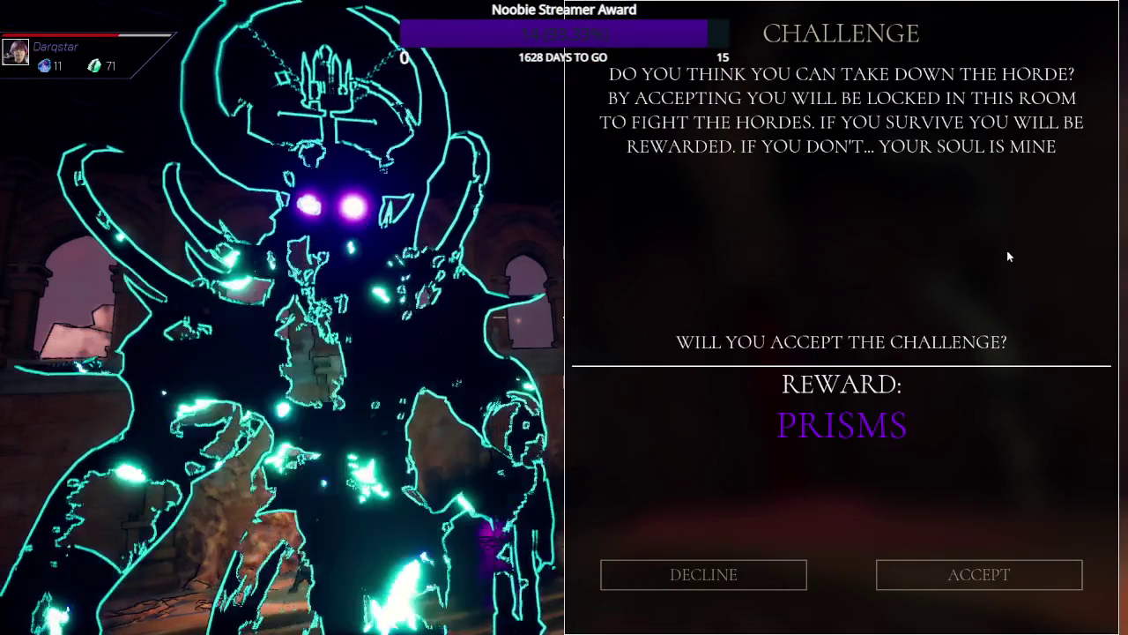
- Accept the horde challenge and fight the enemies spawning from the red portals
{"action": "left_click", "coordinate": [971, 582]}
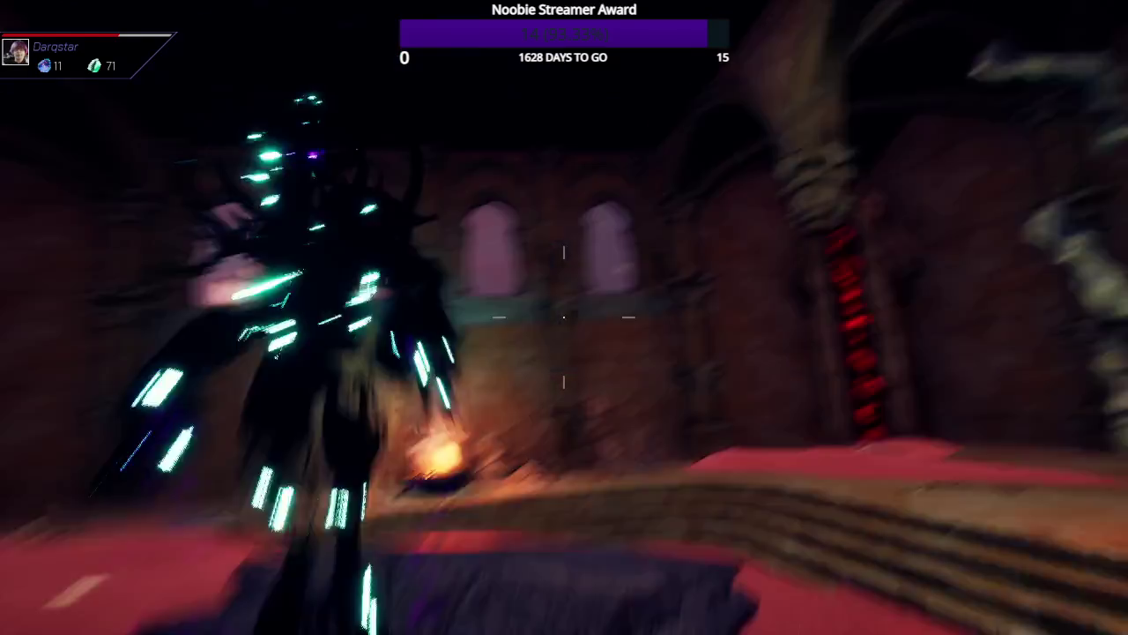
{"action": "key", "text": "w"}
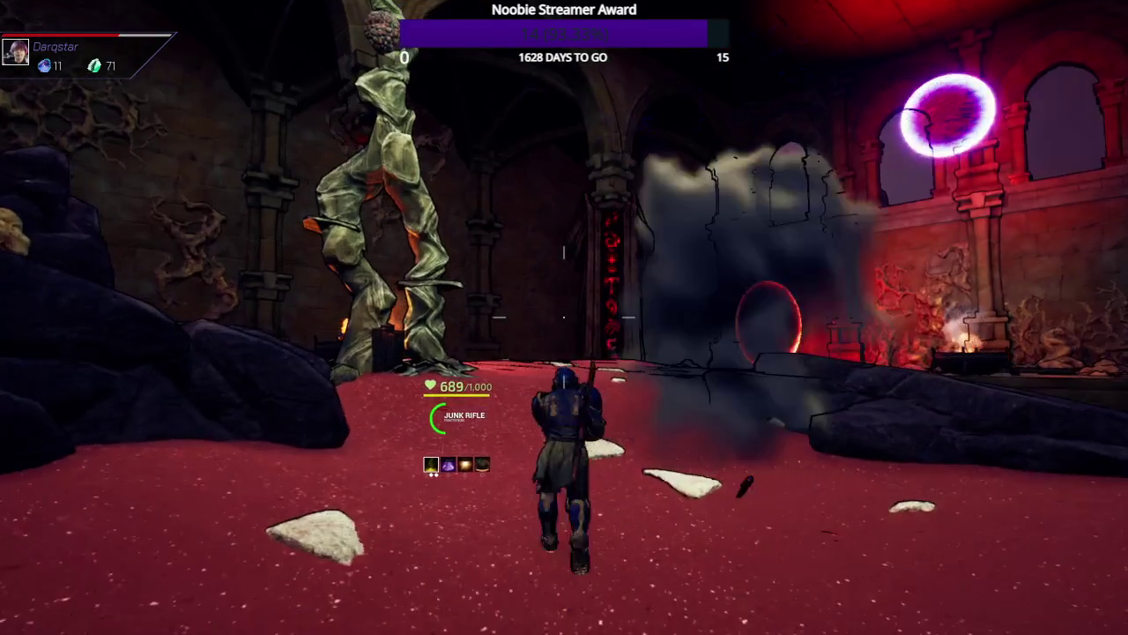
{"action": "key", "text": "w"}
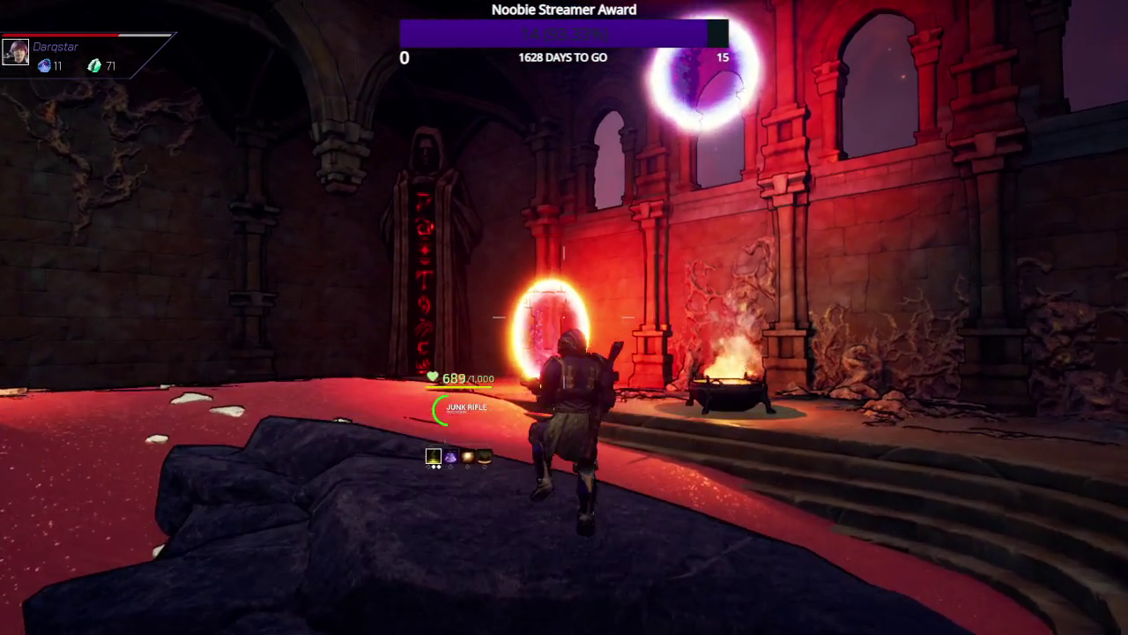
{"action": "key", "text": "s"}
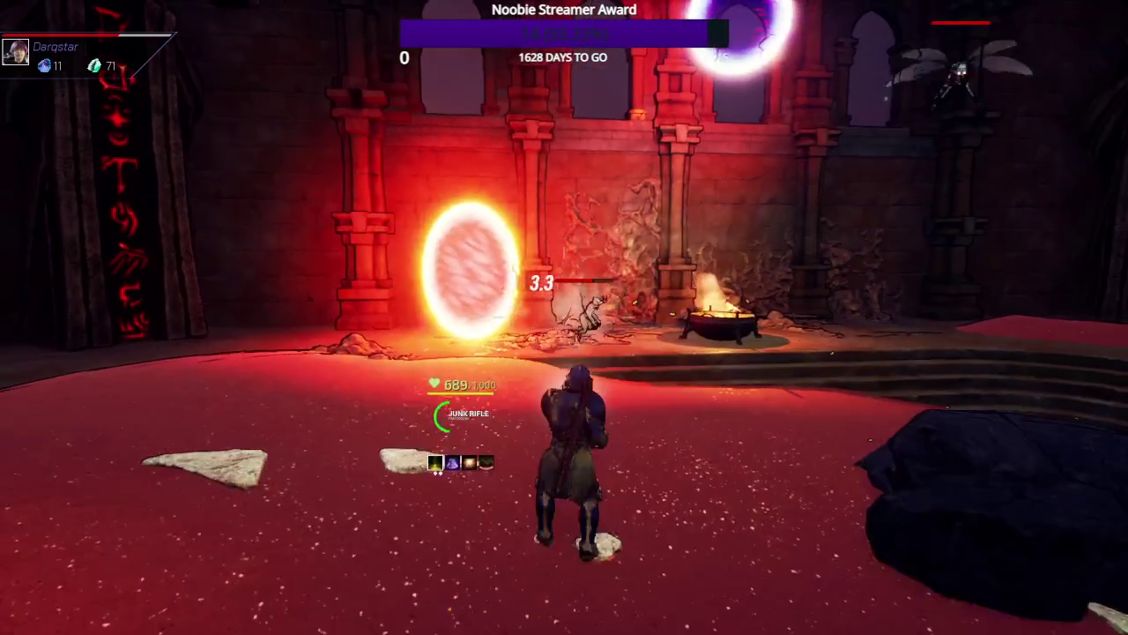
{"action": "key", "text": "w"}
{"action": "key", "text": "w"}
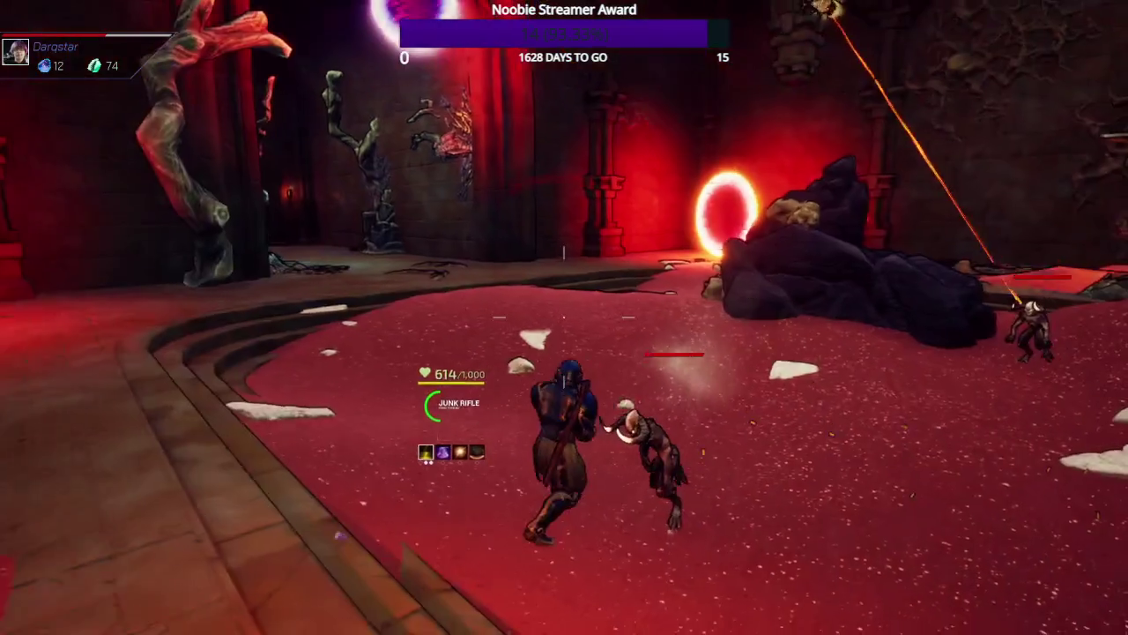
{"action": "key", "text": "w"}
{"action": "key", "text": "w"}
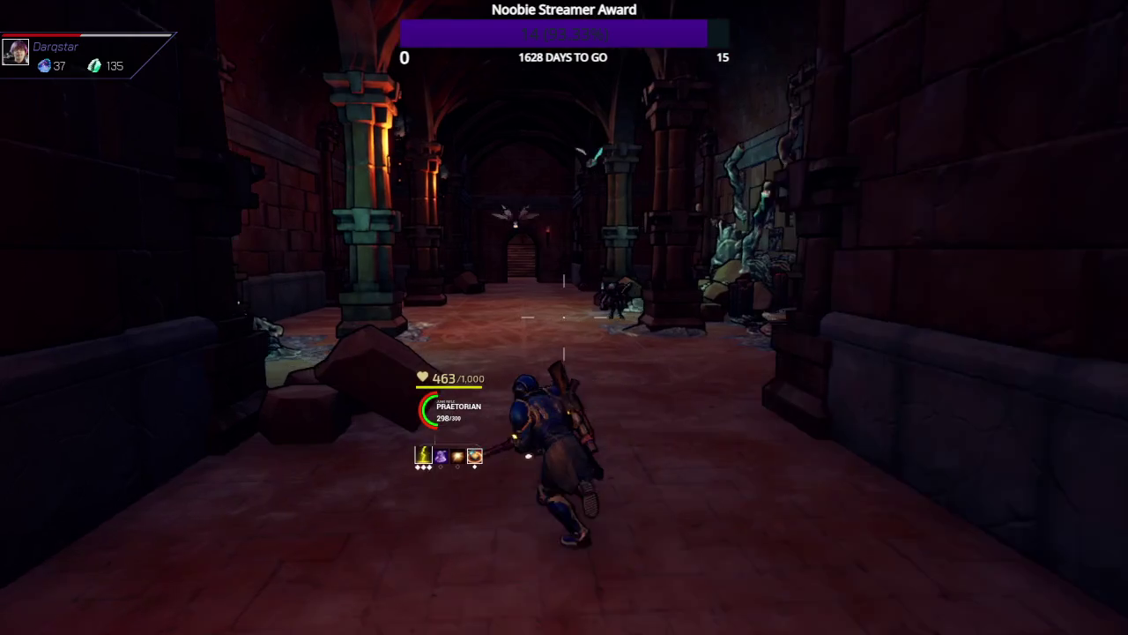
- Clear the enemies with the Junk Rifle, then buy a 25-gem passive at the shrine
{"action": "key", "text": "q"}
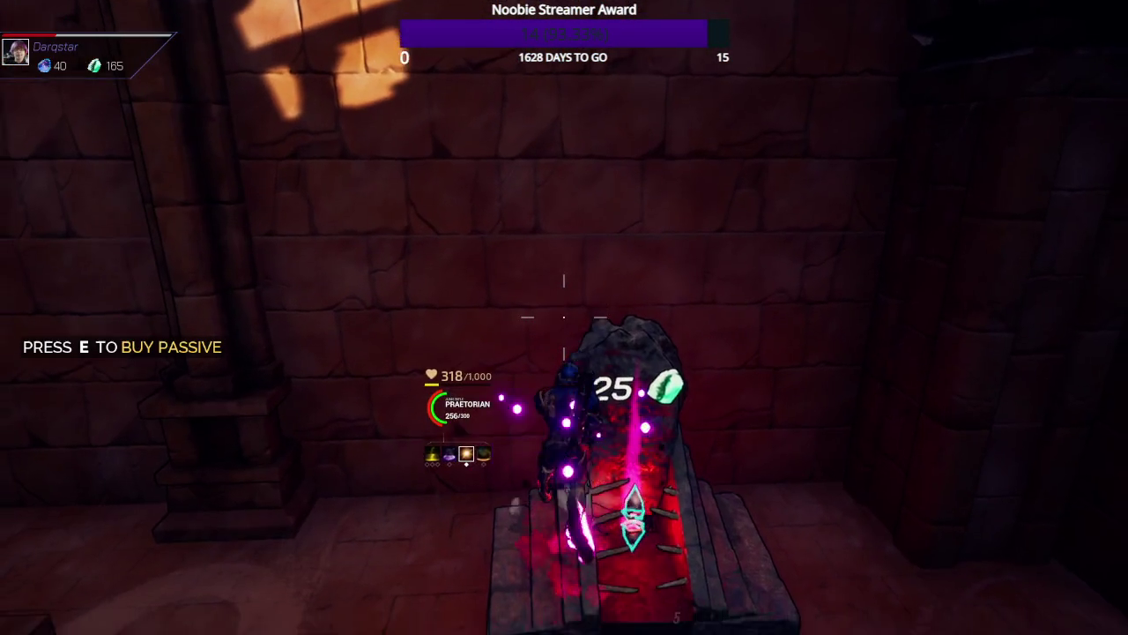
{"action": "key", "text": "e"}
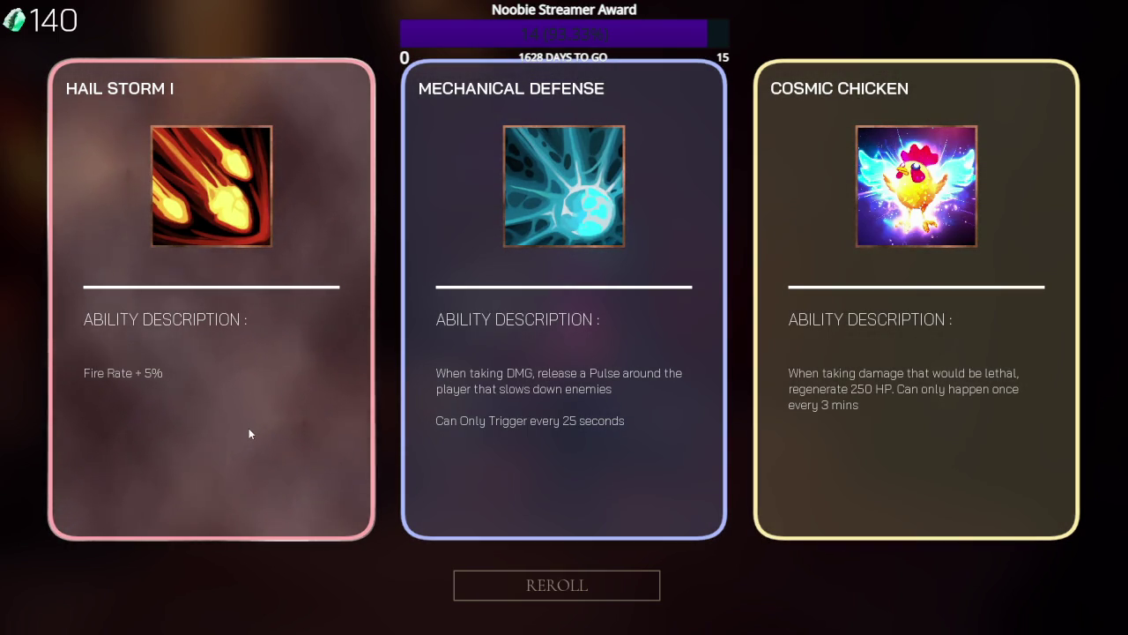
- Pick the Hail Storm I ability card
{"action": "left_click", "coordinate": [286, 431]}
- Climb the stairs, open the glowing chest and equip the Anomaly Cannon it drops
{"action": "key", "text": "w"}
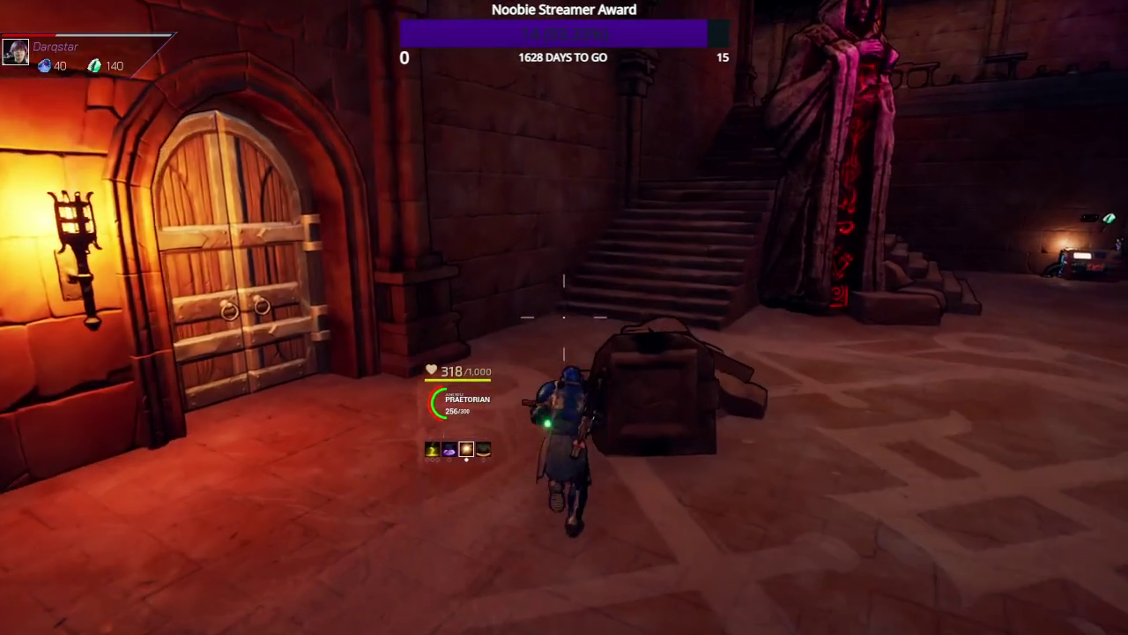
{"action": "key", "text": "w"}
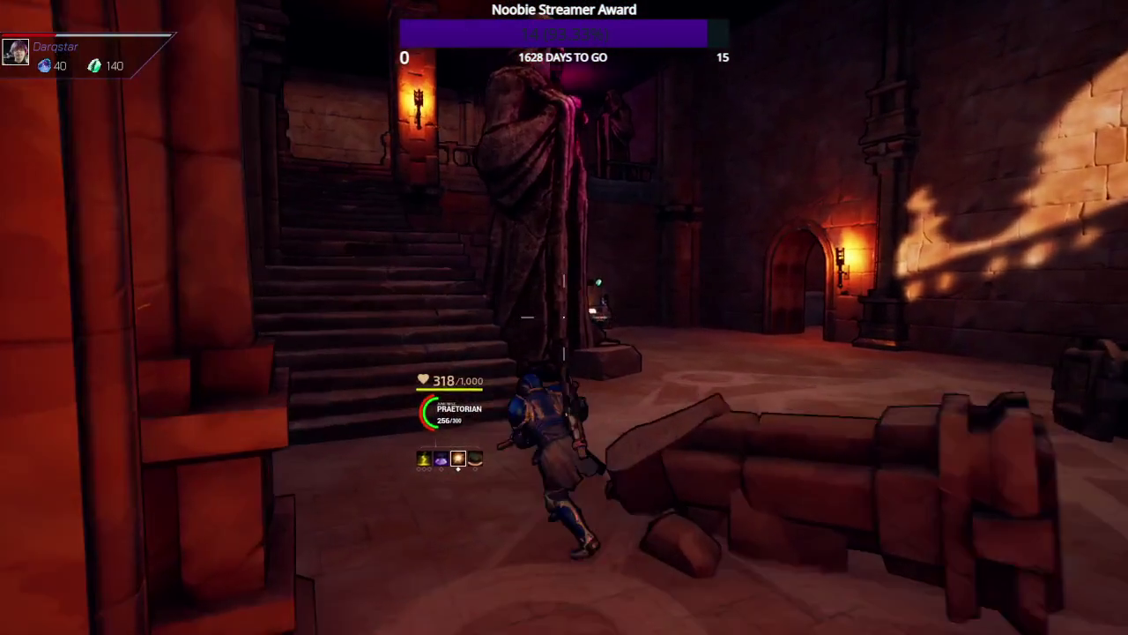
{"action": "key", "text": "w"}
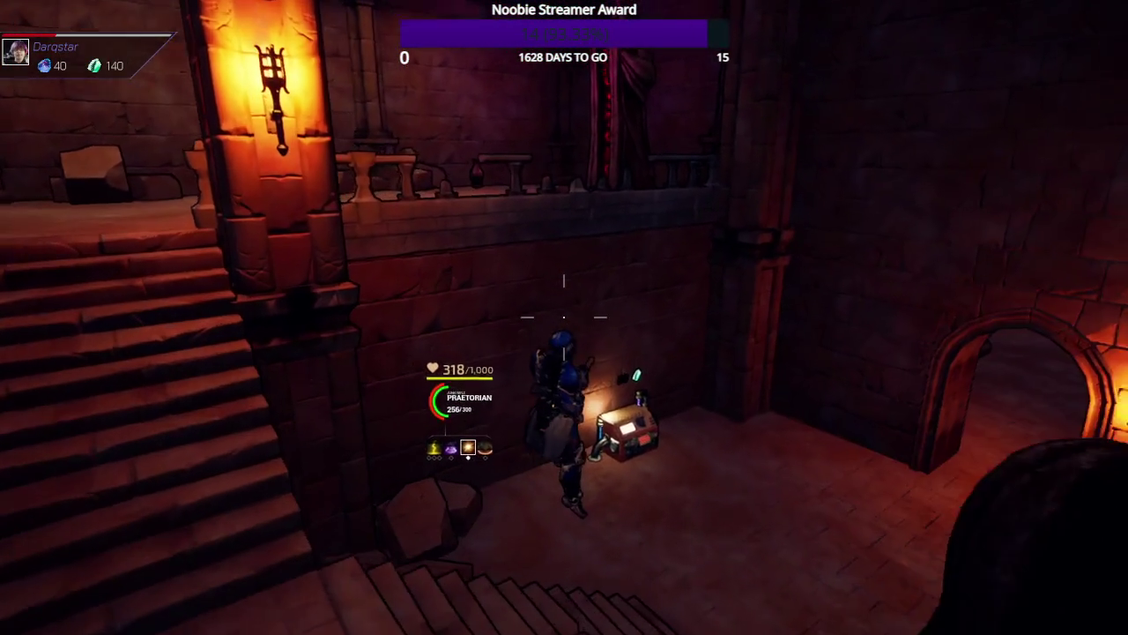
{"action": "key", "text": "w"}
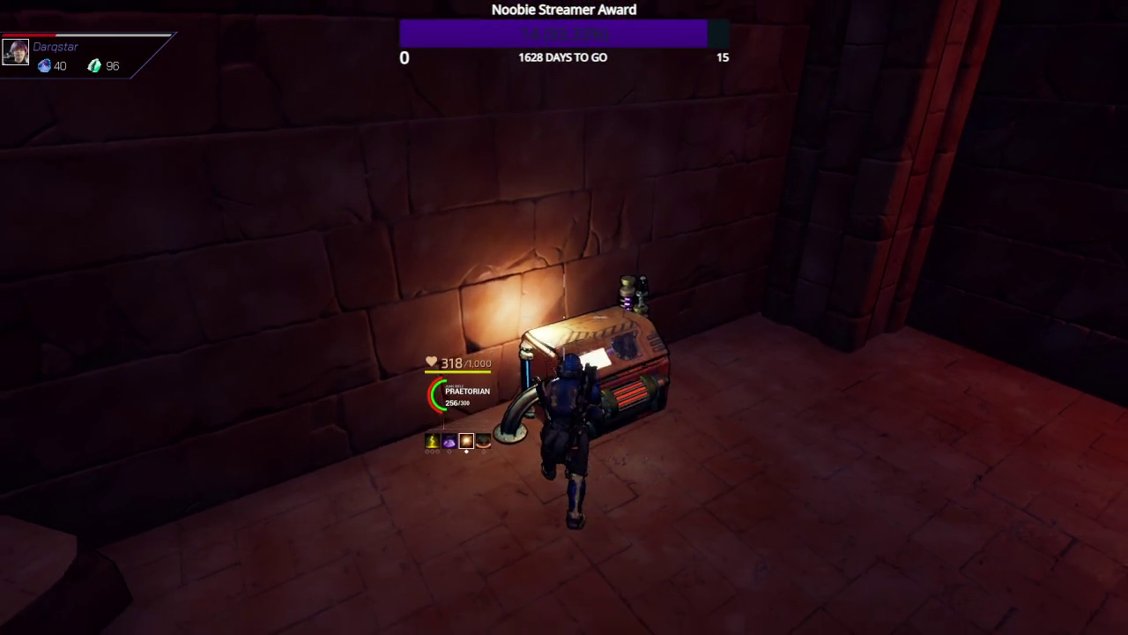
{"action": "key", "text": "e"}
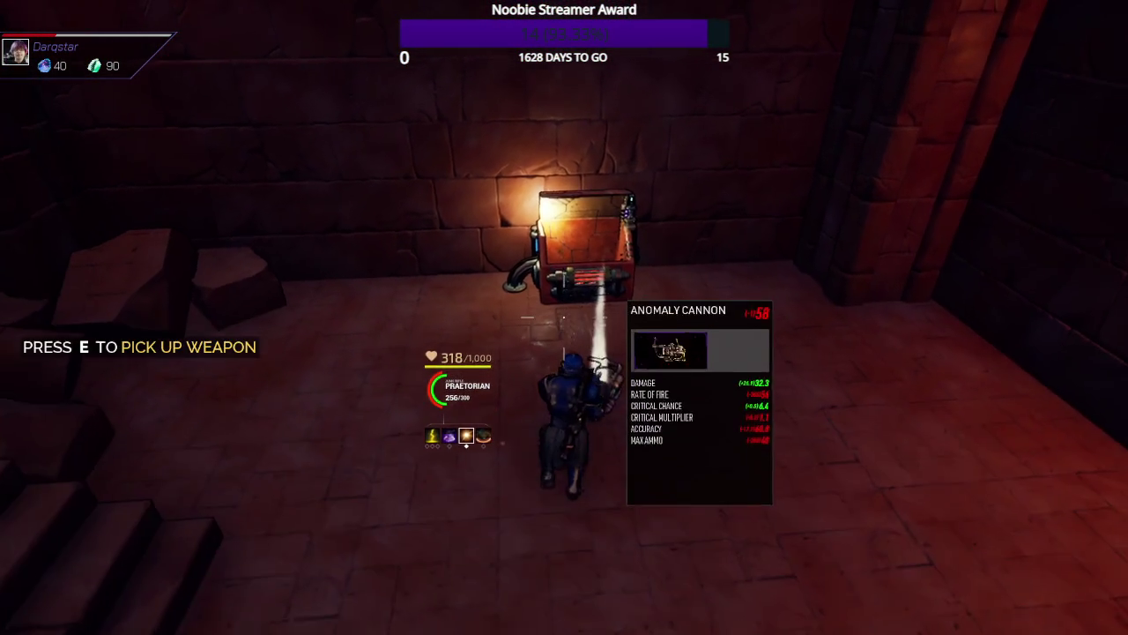
{"action": "key", "text": "w"}
- Test-fire the Anomaly Cannon through the statue chamber, then take the Citadel's Flow I ability
{"action": "key", "text": "w"}
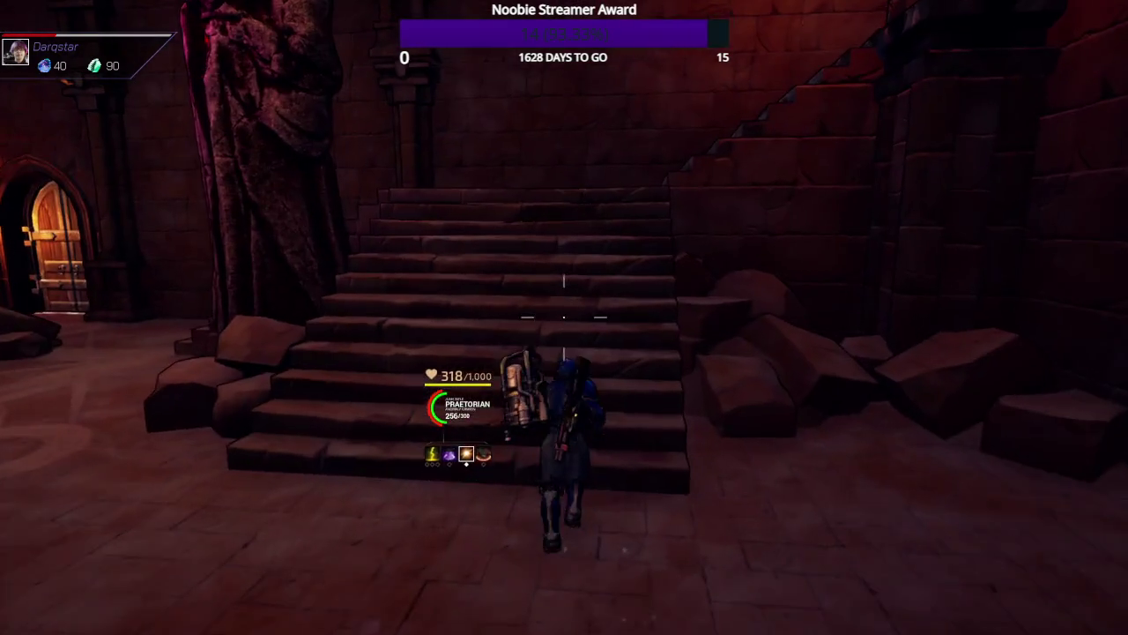
{"action": "key", "text": "2"}
{"action": "key", "text": "w"}
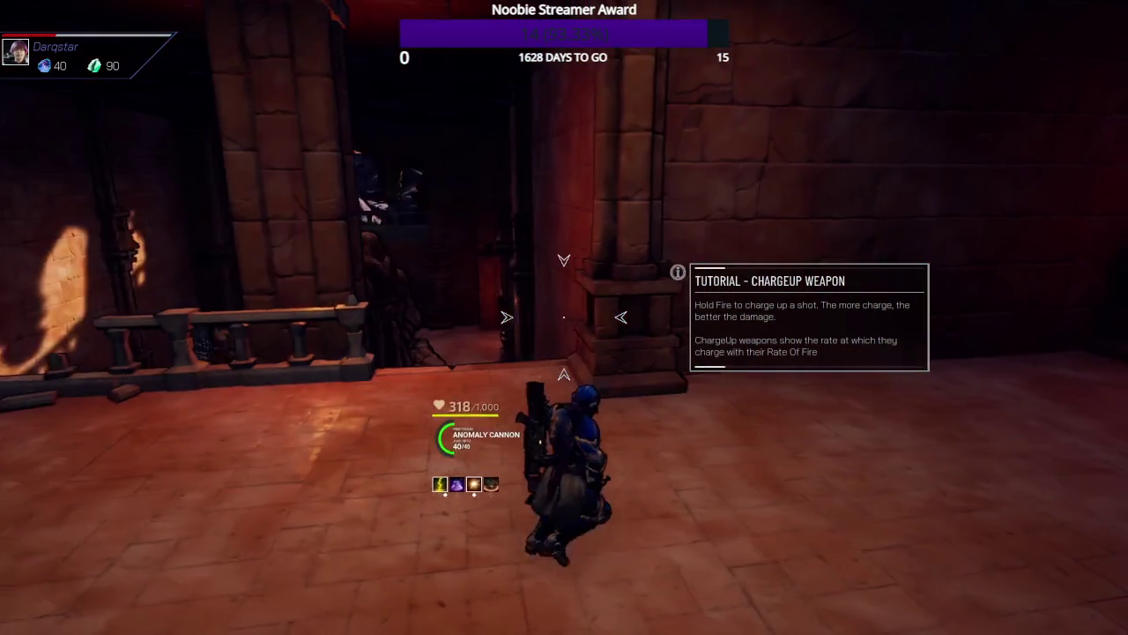
{"action": "key", "text": "w"}
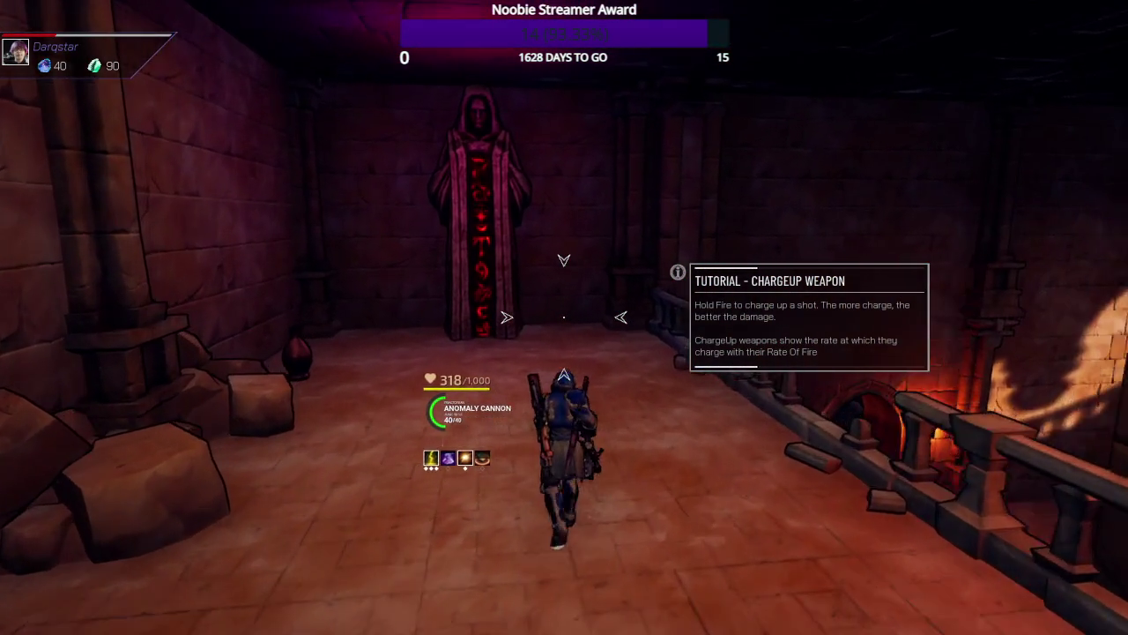
{"action": "key", "text": "w"}
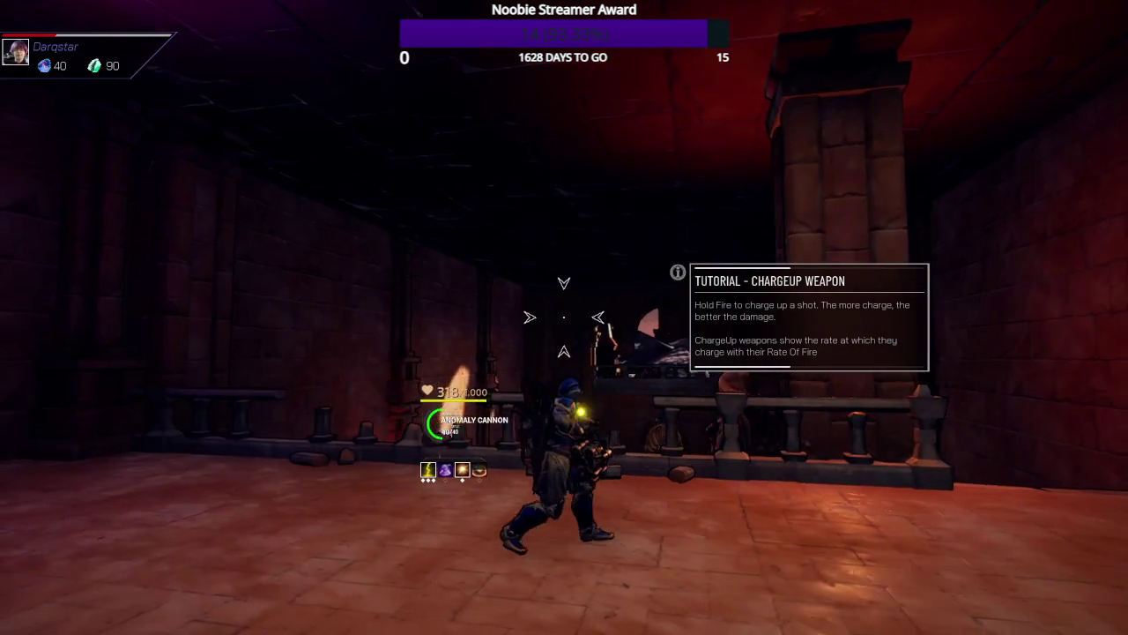
{"action": "key", "text": "w"}
{"action": "left_click", "coordinate": [564, 317]}
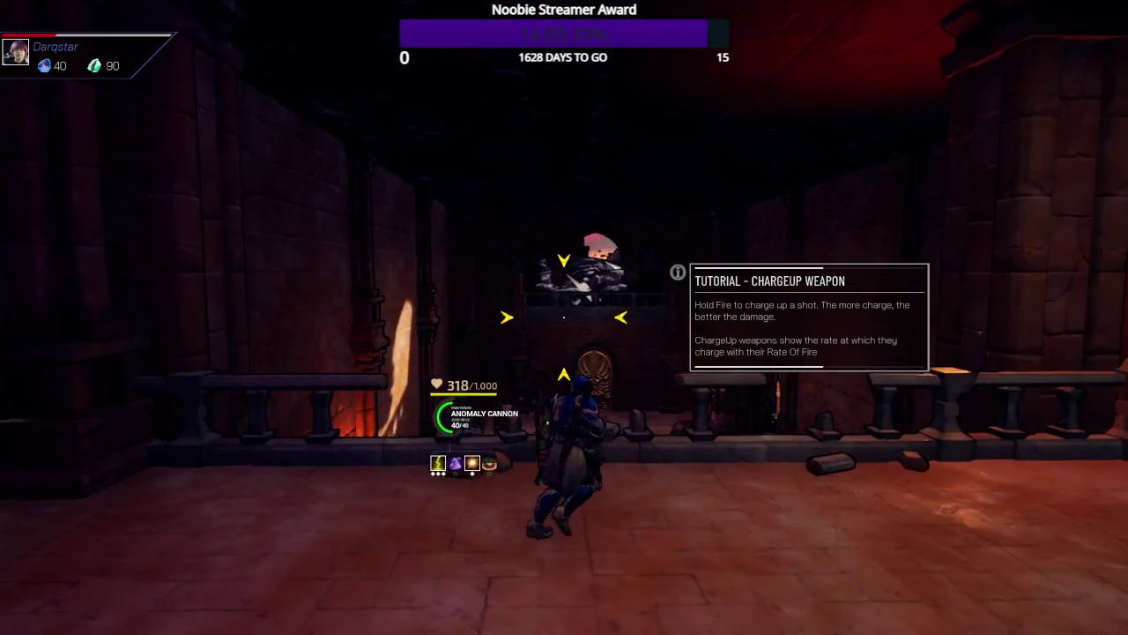
{"action": "key", "text": "w"}
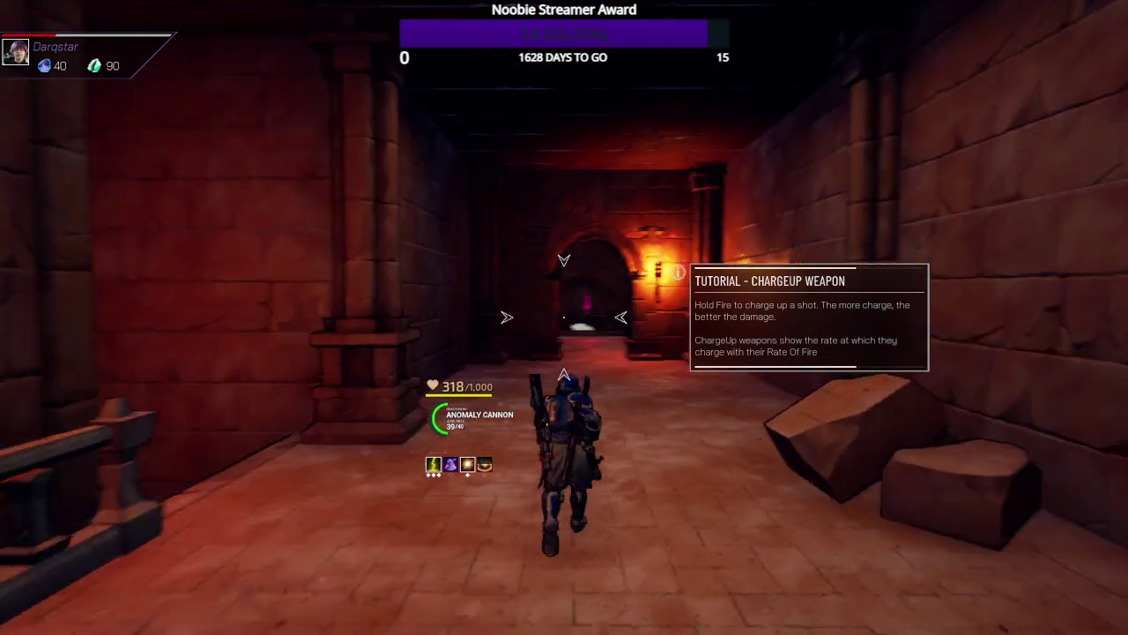
{"action": "key", "text": "w"}
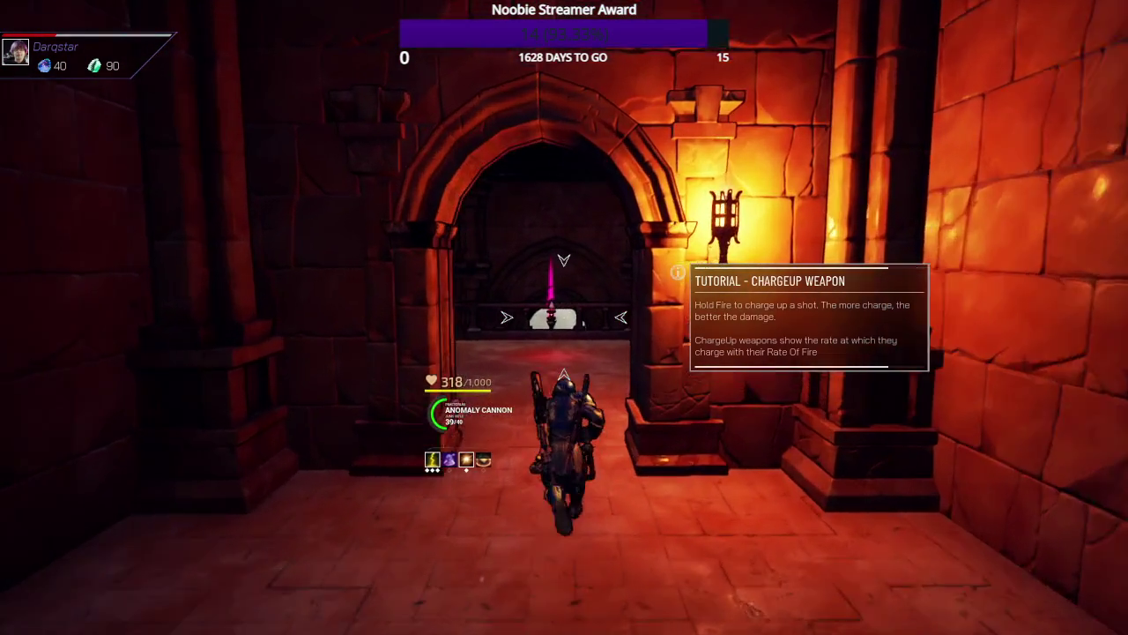
{"action": "key", "text": "w"}
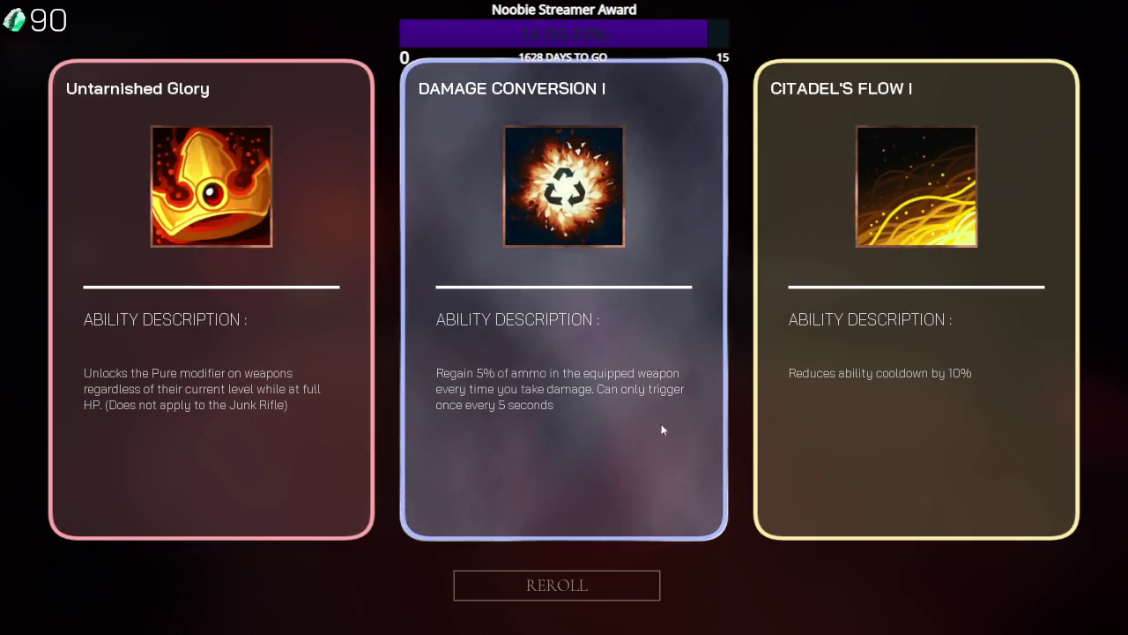
{"action": "left_click", "coordinate": [842, 428]}
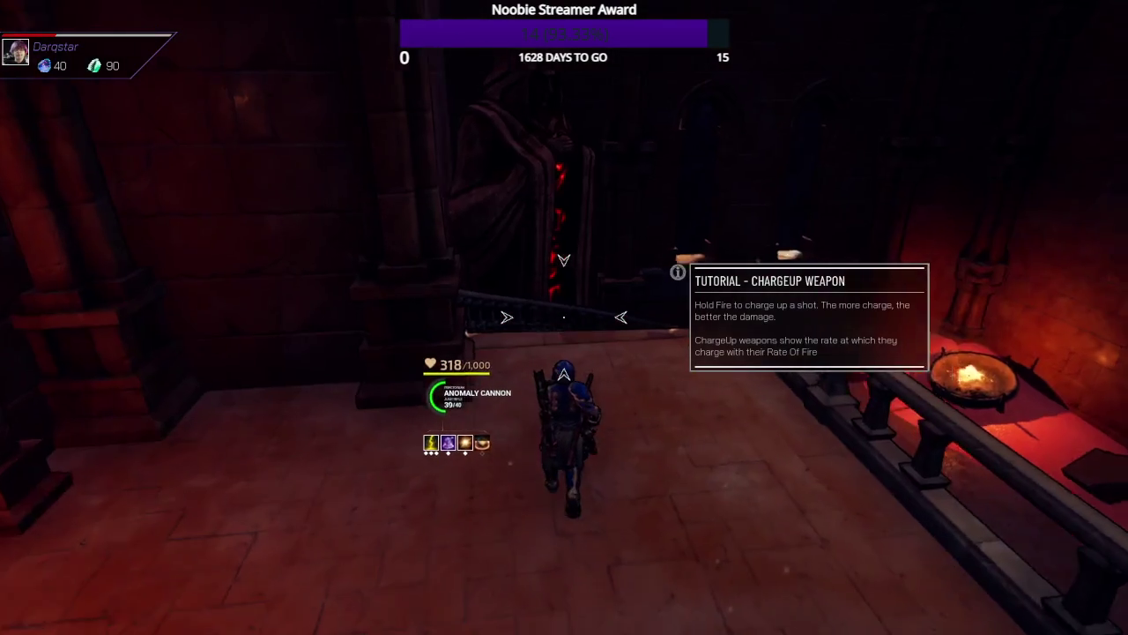
- Descend to the steam upgrader and raise the Anomaly Cannon from level 58 to 68
{"action": "key", "text": "w"}
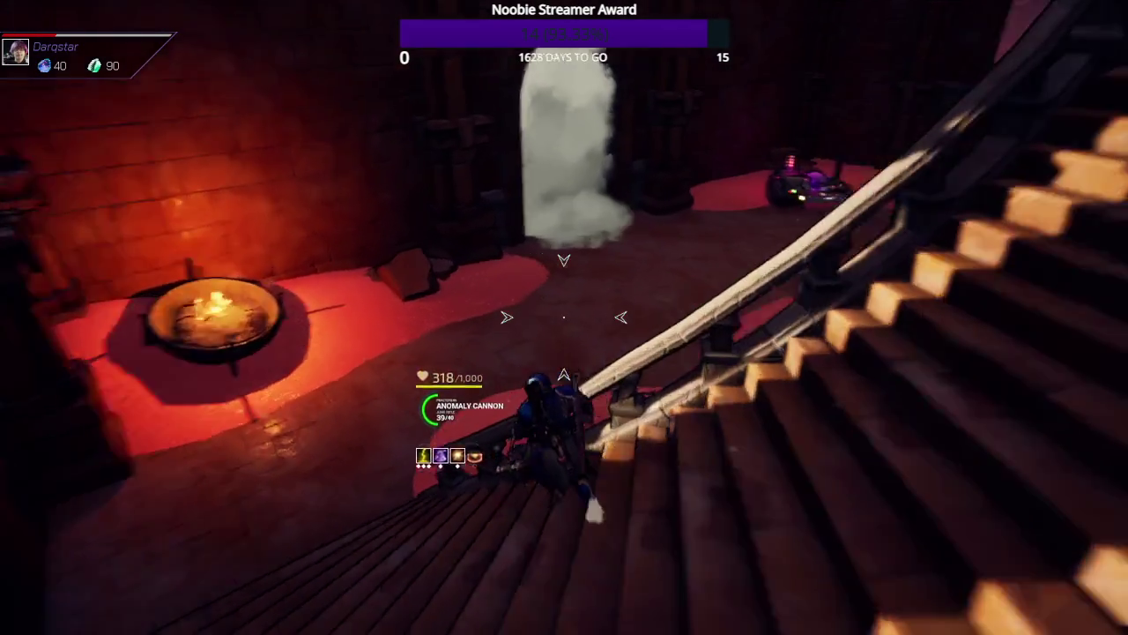
{"action": "key", "text": "w"}
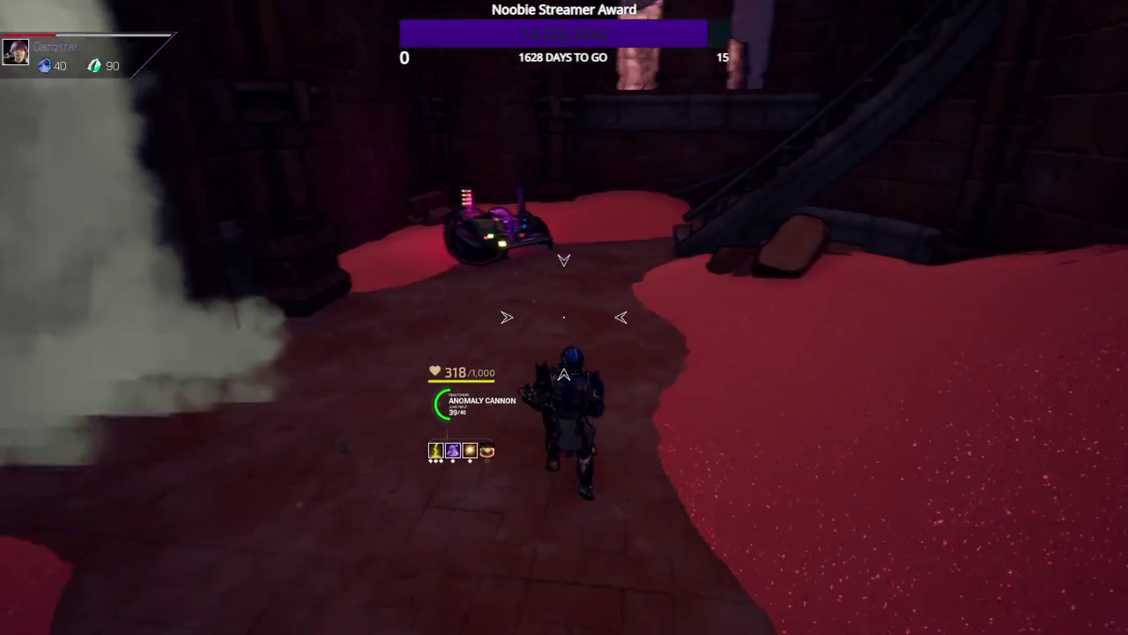
{"action": "key", "text": "w"}
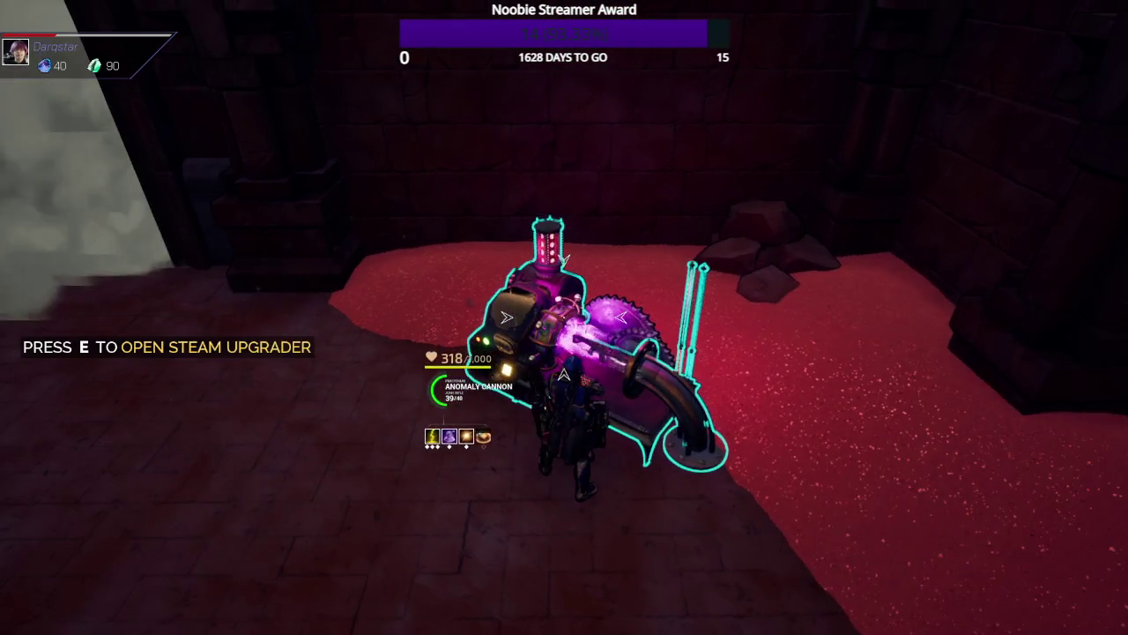
{"action": "key", "text": "e"}
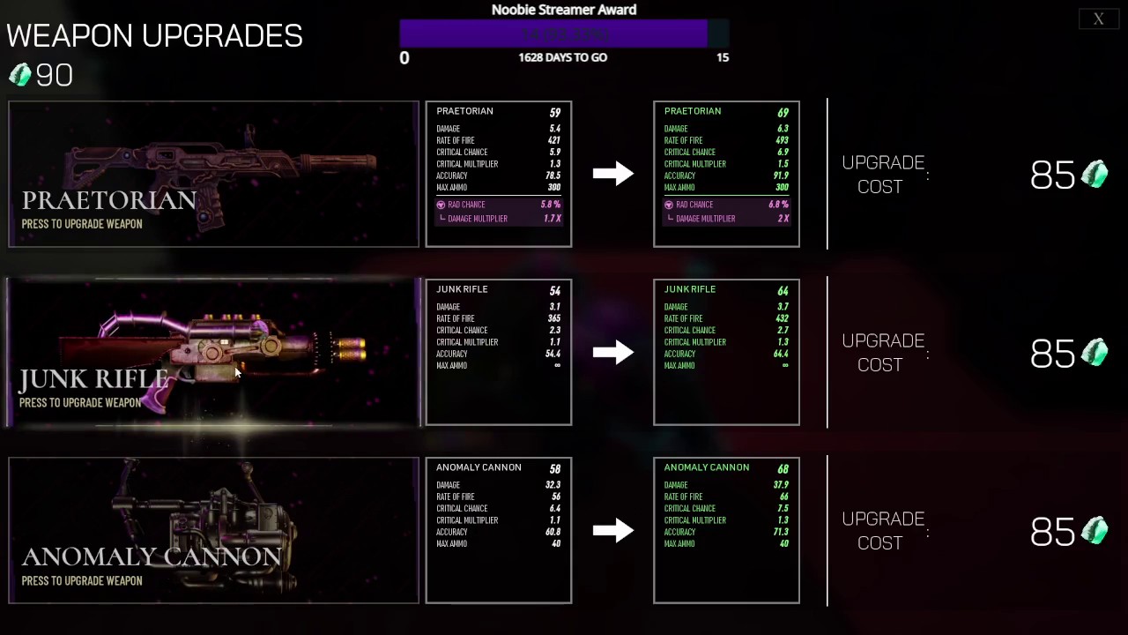
{"action": "left_click", "coordinate": [310, 511]}
{"action": "key", "text": "Escape"}
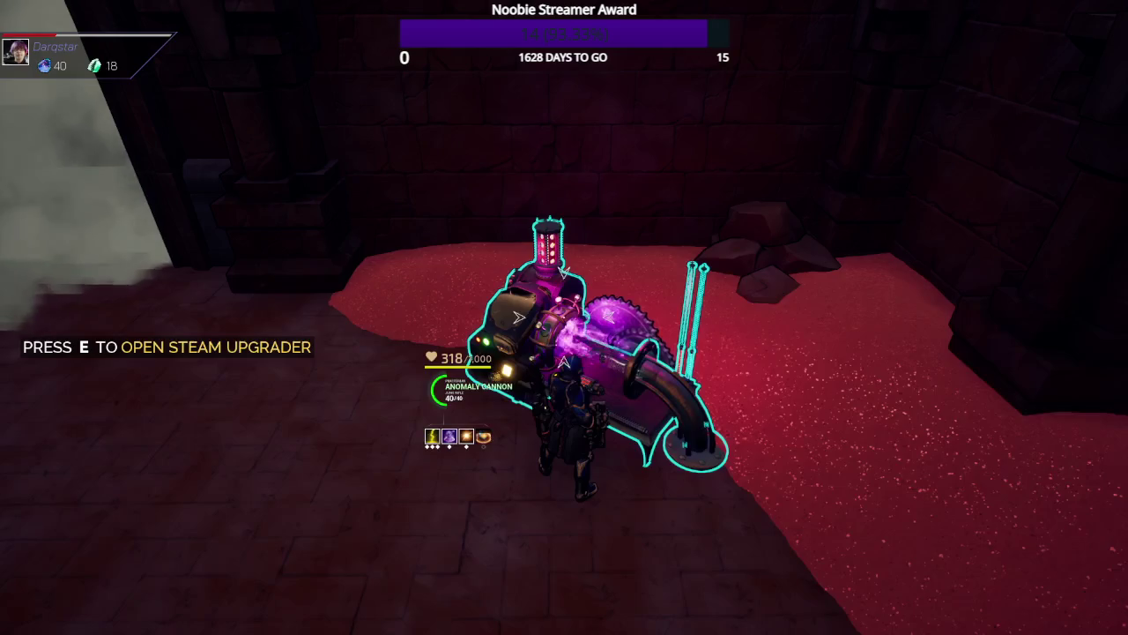
{"action": "key", "text": "w"}
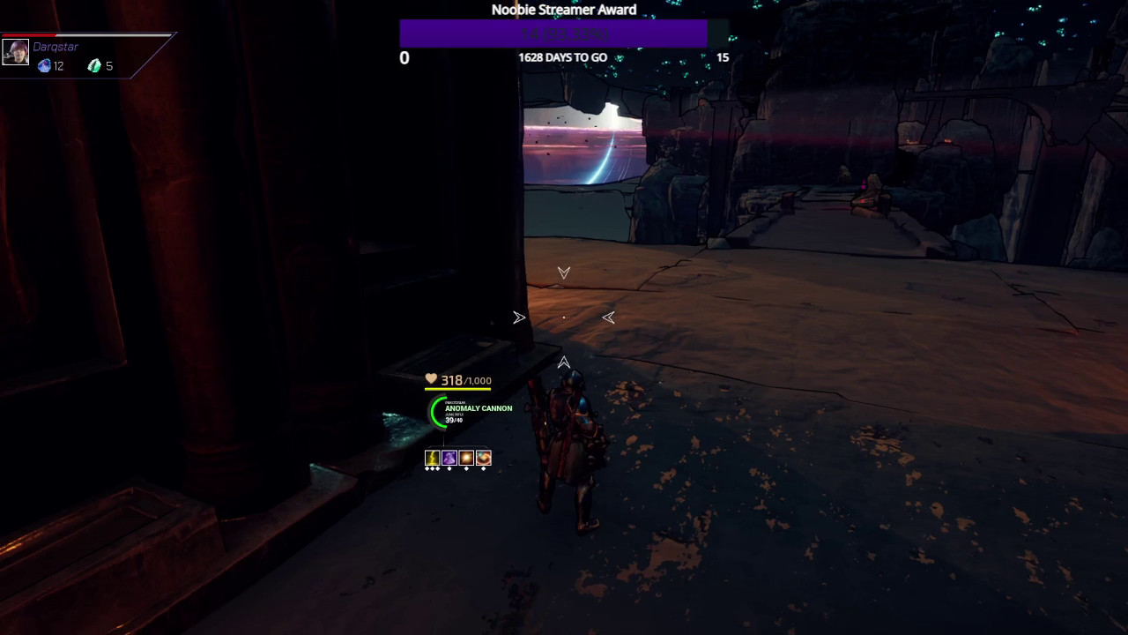
- Walk past the brazier to the 50-gem passive shrine, skip it, and continue along the stone bridge
{"action": "key", "text": "w"}
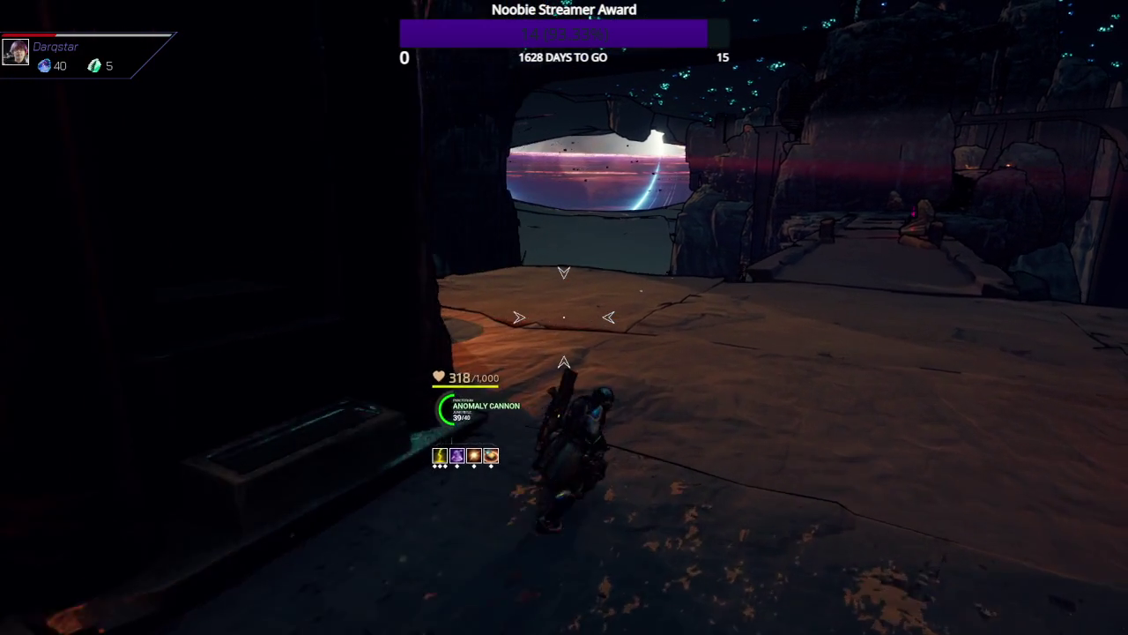
{"action": "key", "text": "w"}
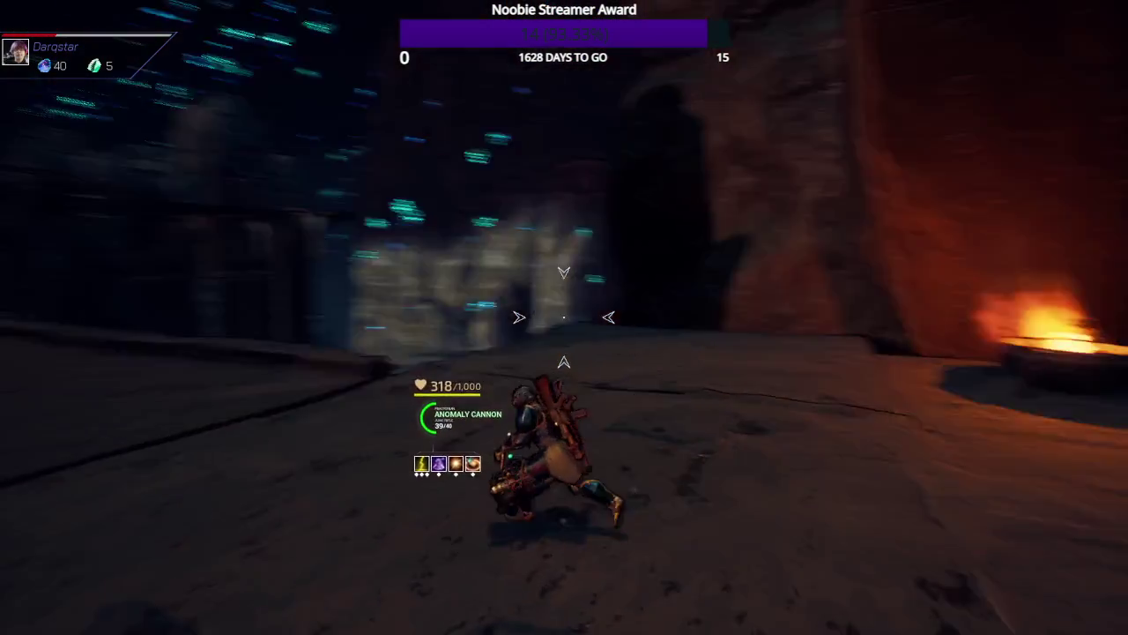
{"action": "key", "text": "w"}
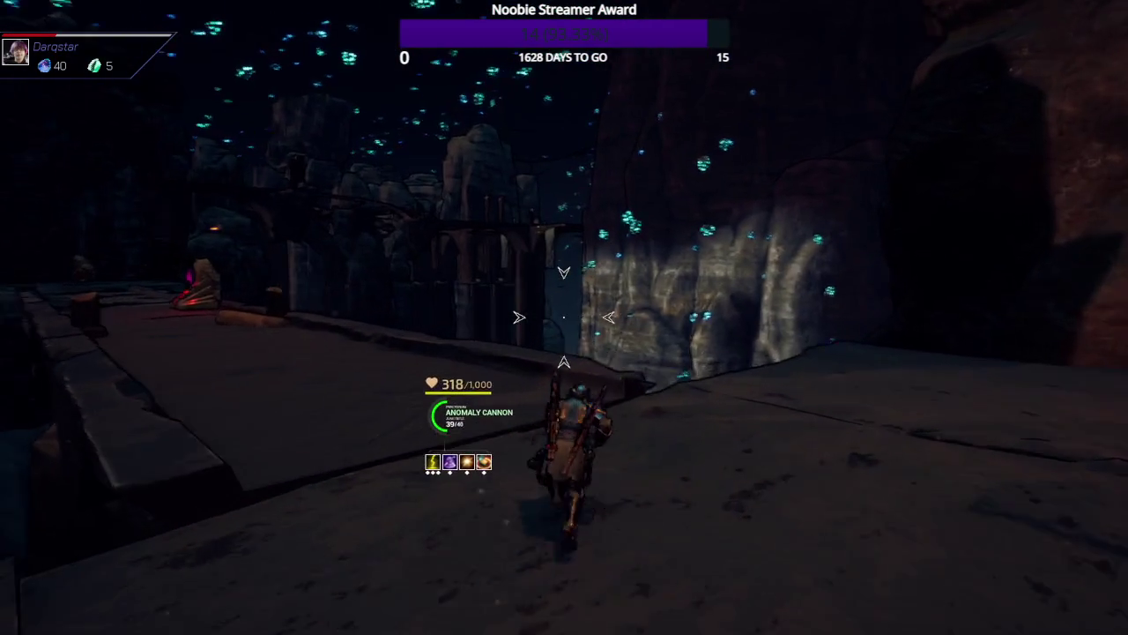
{"action": "key", "text": "w"}
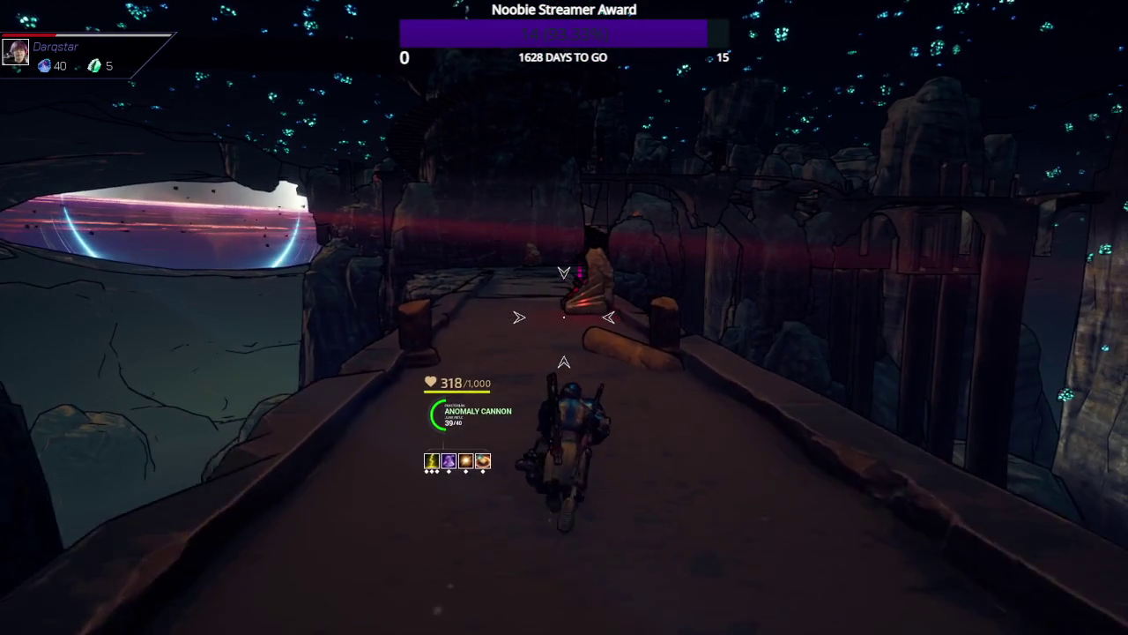
{"action": "key", "text": "w"}
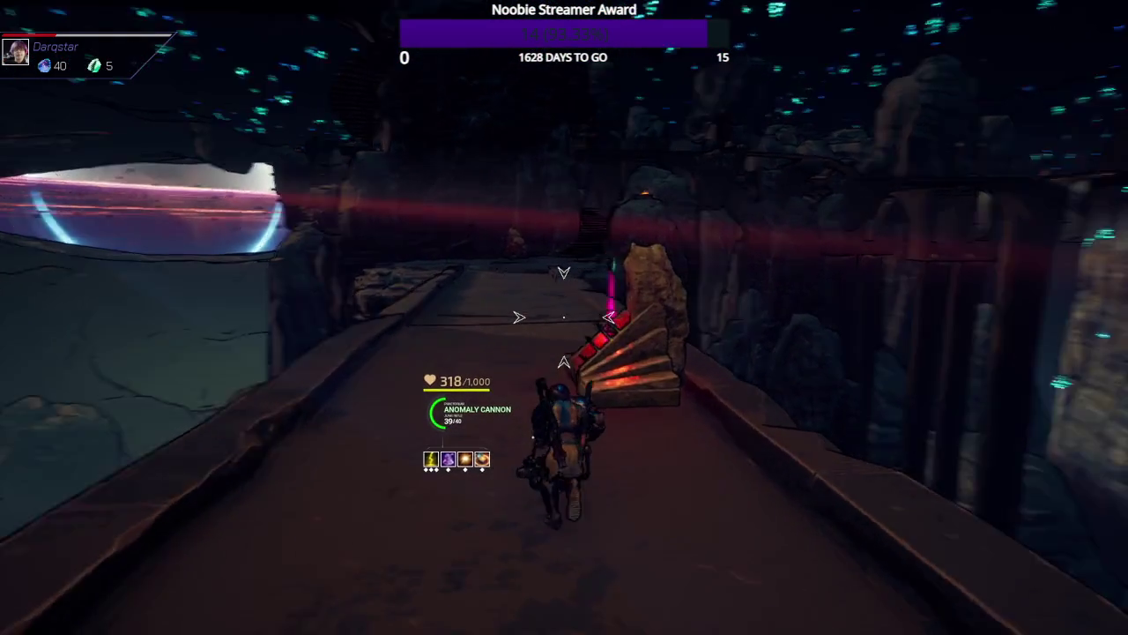
{"action": "key", "text": "w"}
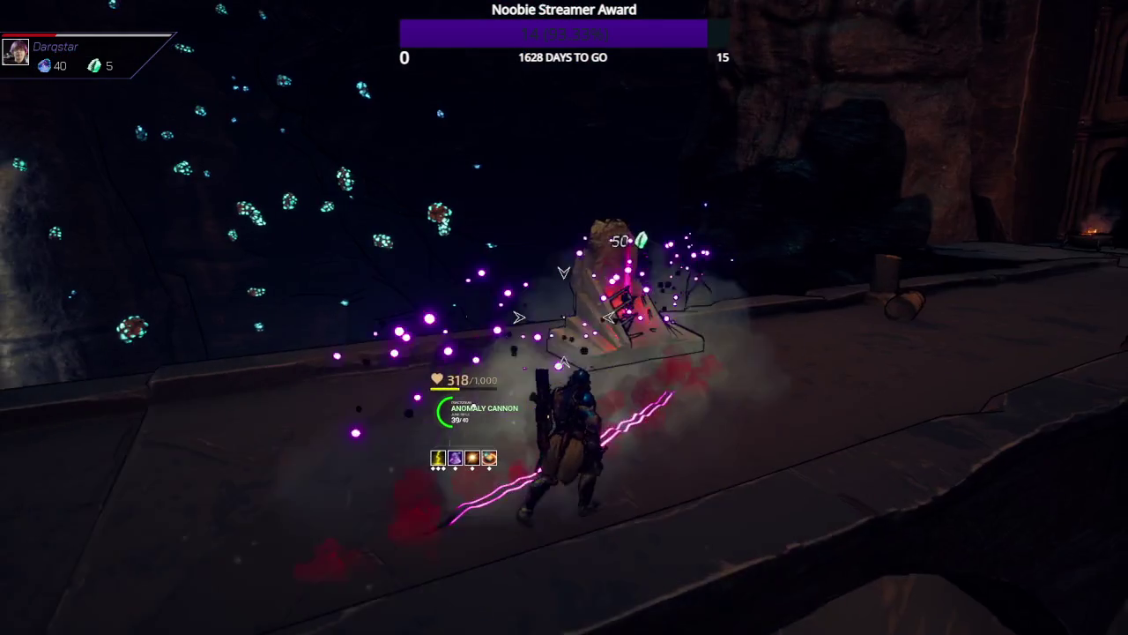
{"action": "key", "text": "w"}
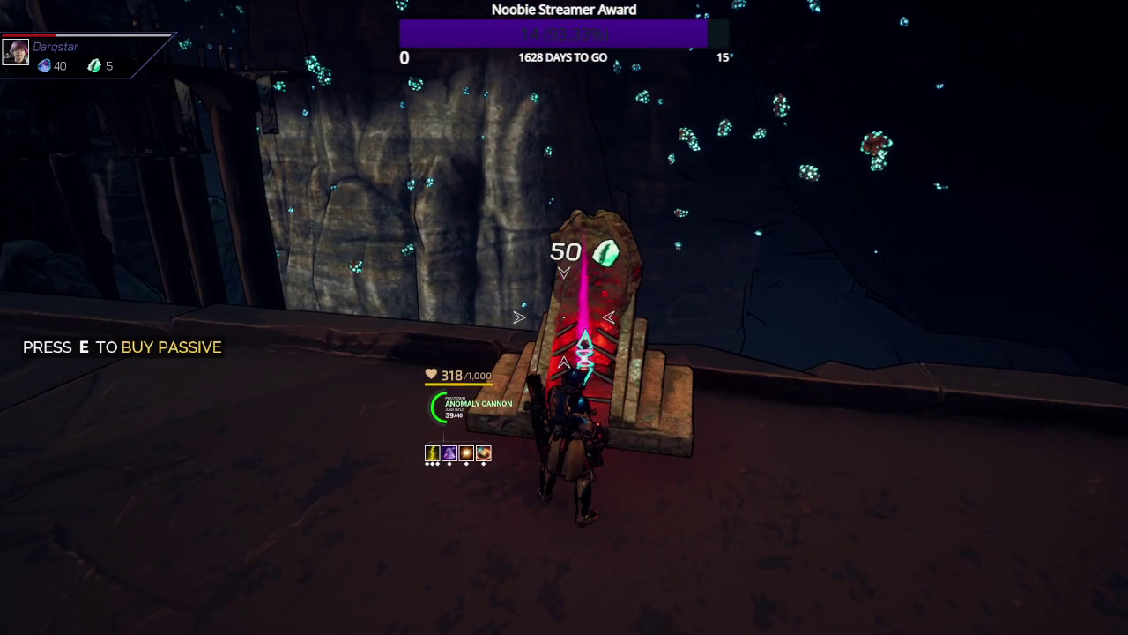
{"action": "mouse_move", "coordinate": [564, 317]}
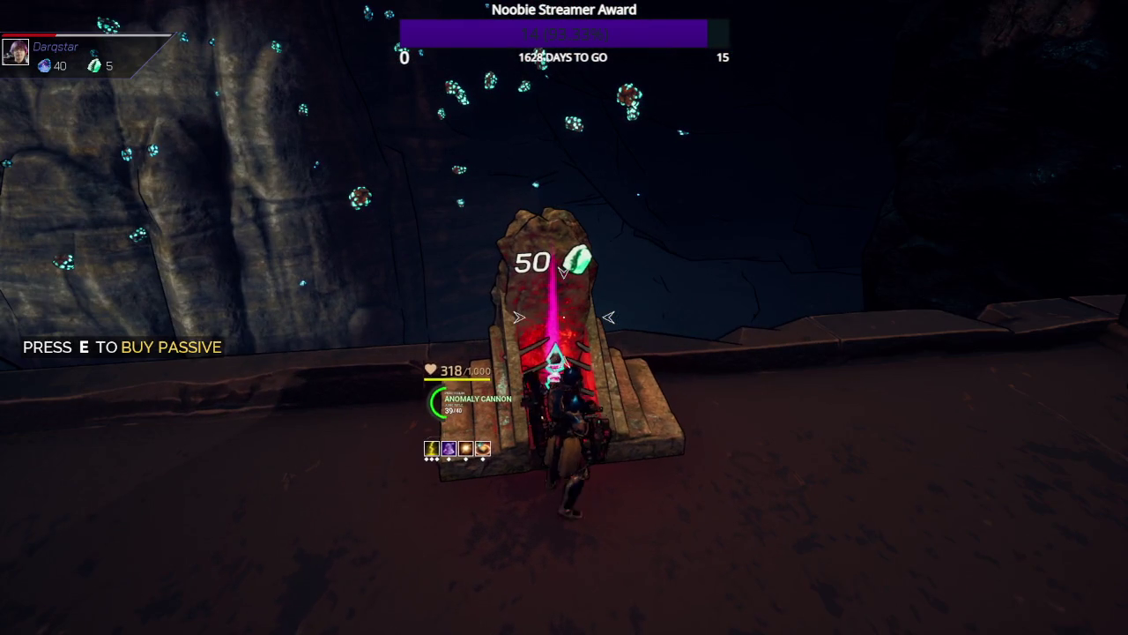
{"action": "key", "text": "w"}
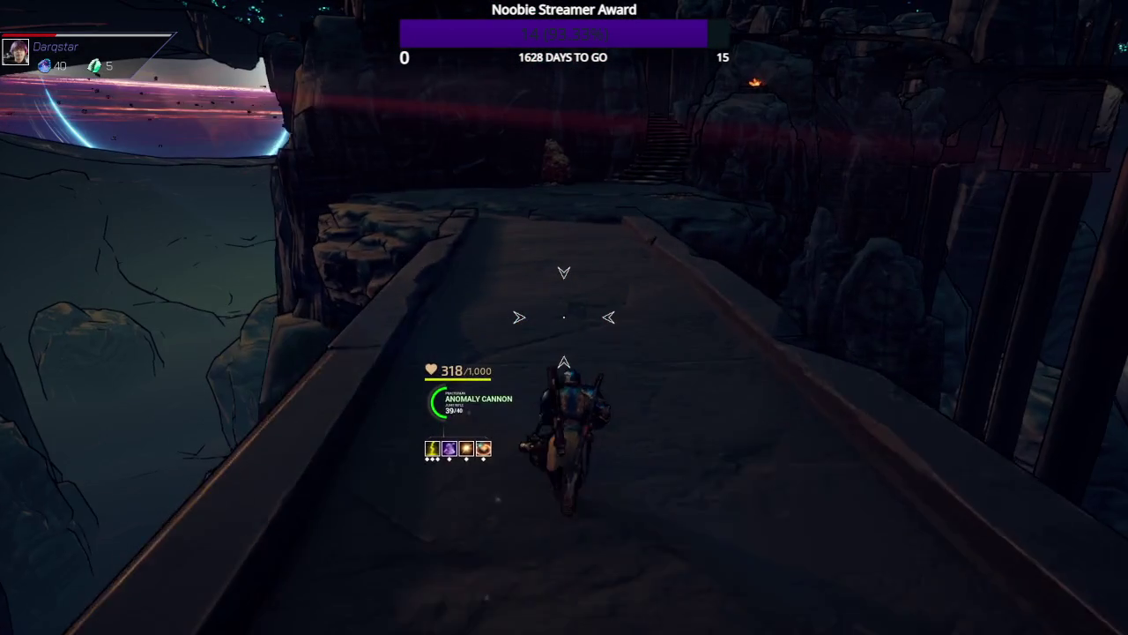
{"action": "key", "text": "w"}
{"action": "key", "text": "w"}
{"action": "key", "text": "w"}
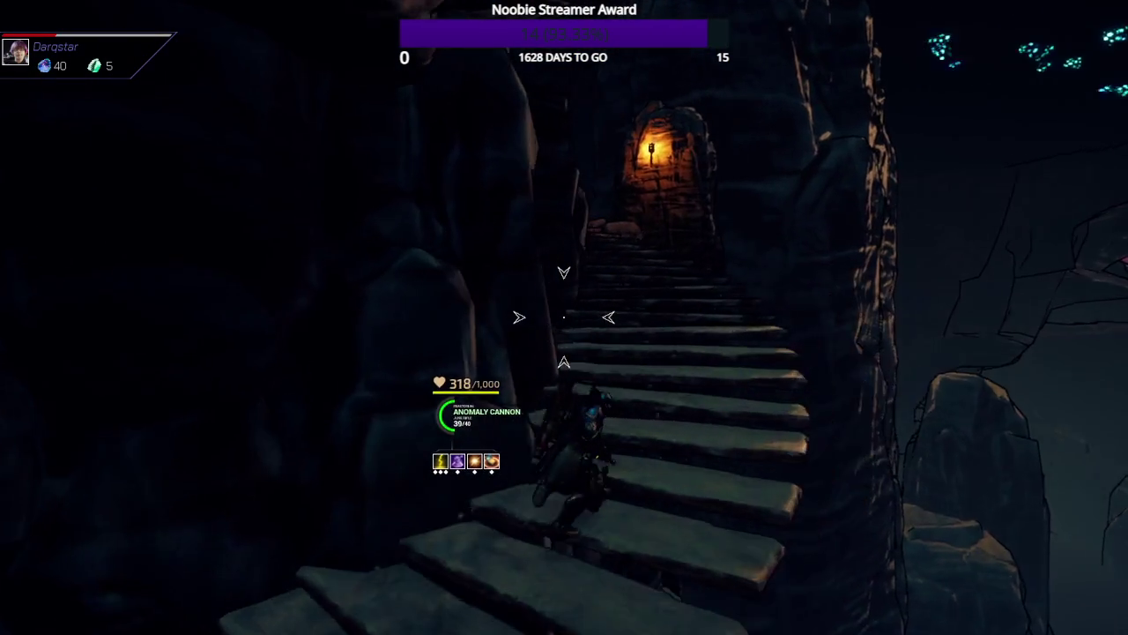
- Climb the torch-lit stairs past the rune pillar and follow the ledge walkways to the lit area
{"action": "key", "text": "w"}
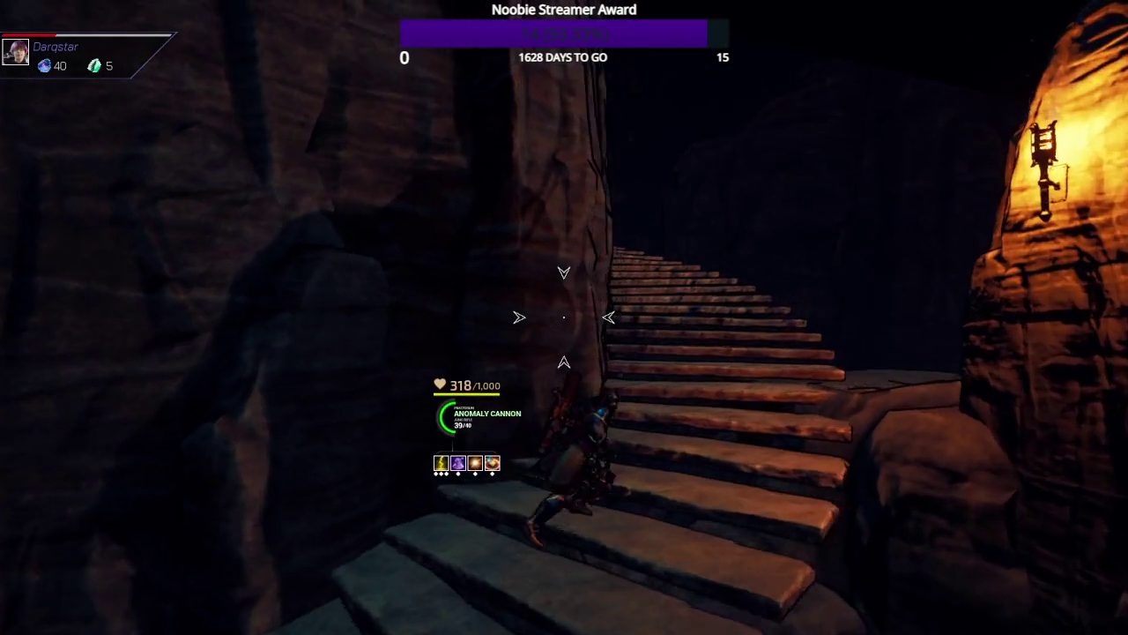
{"action": "key", "text": "w"}
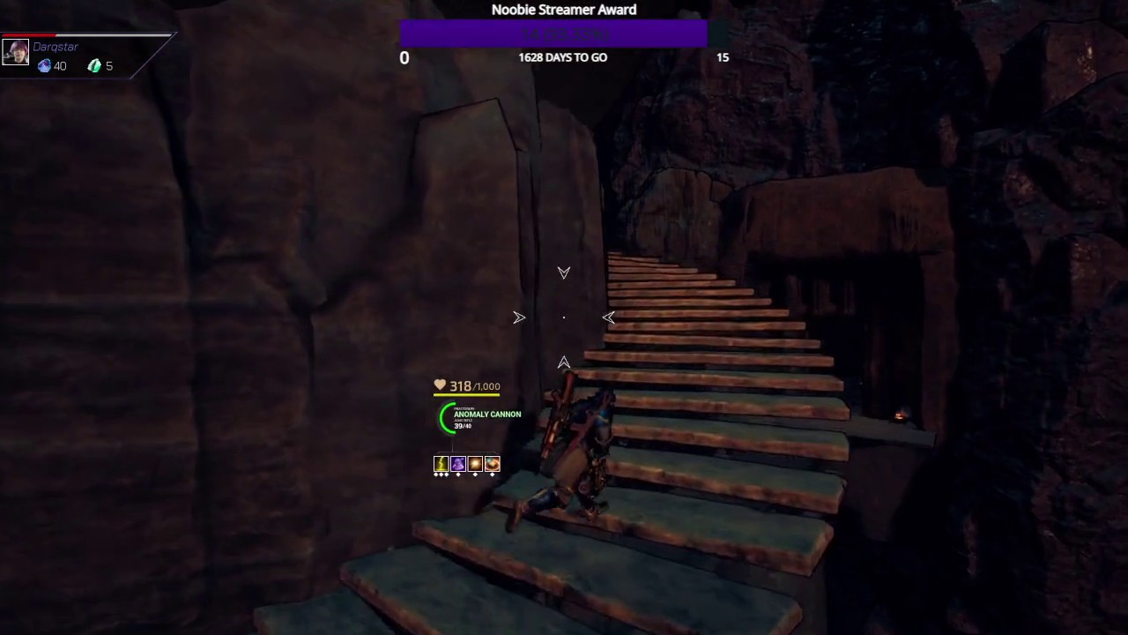
{"action": "key", "text": "w"}
{"action": "key", "text": "w"}
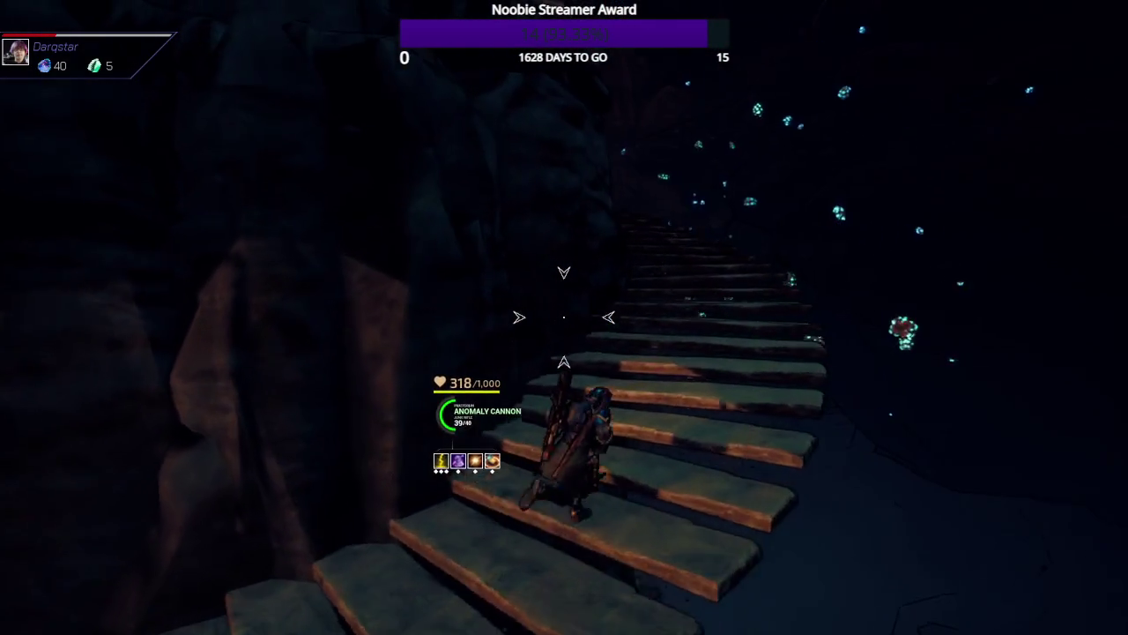
{"action": "key", "text": "w"}
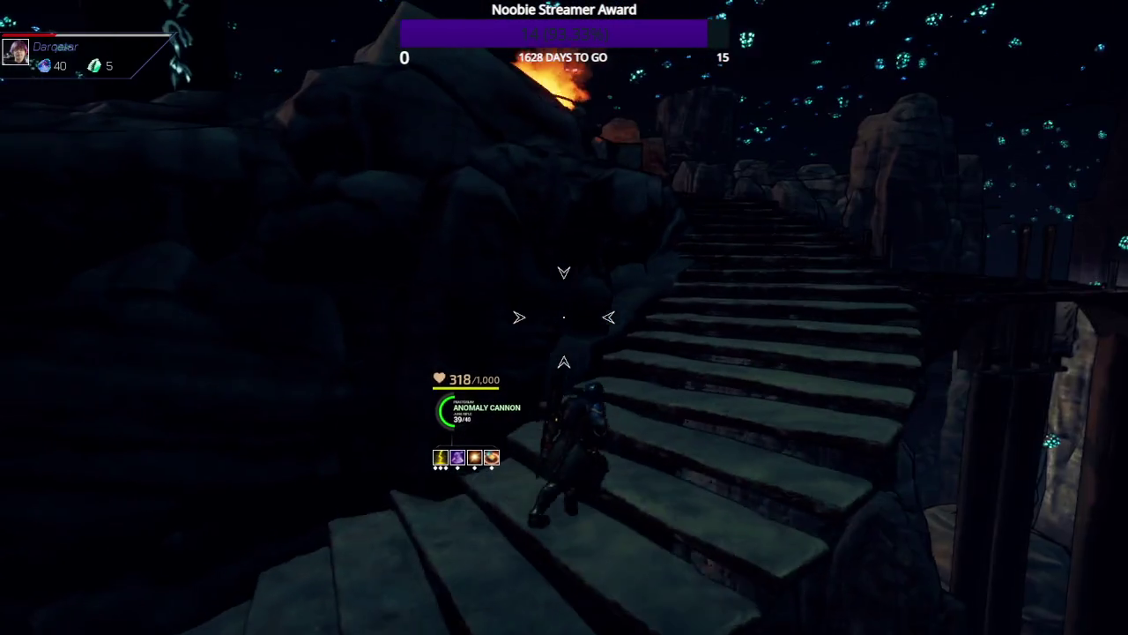
{"action": "key", "text": "w"}
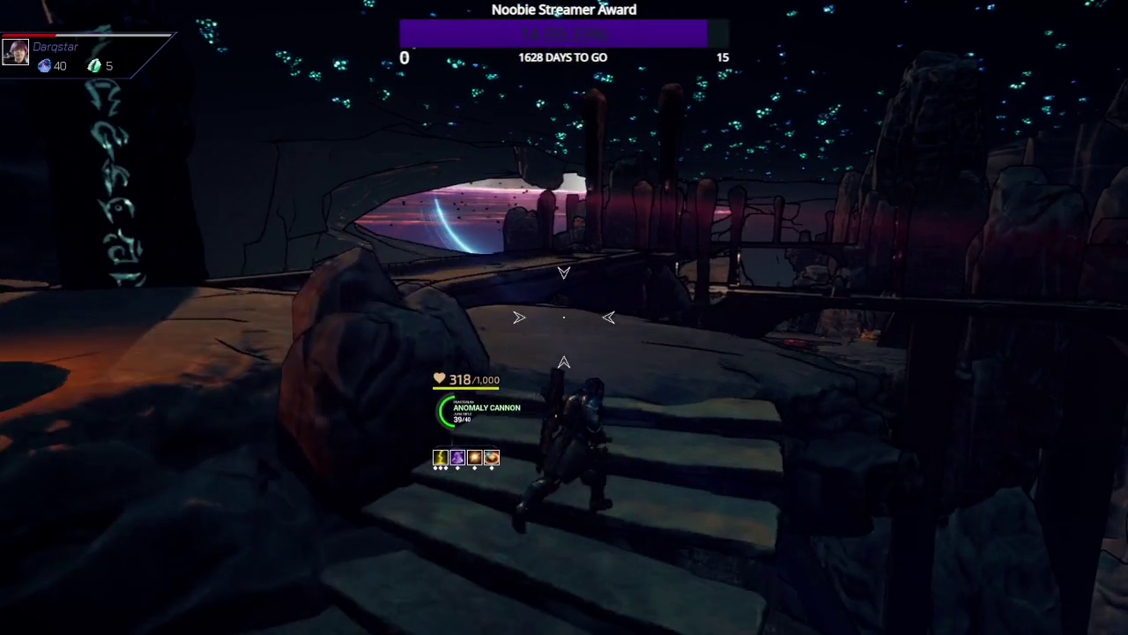
{"action": "key", "text": "w"}
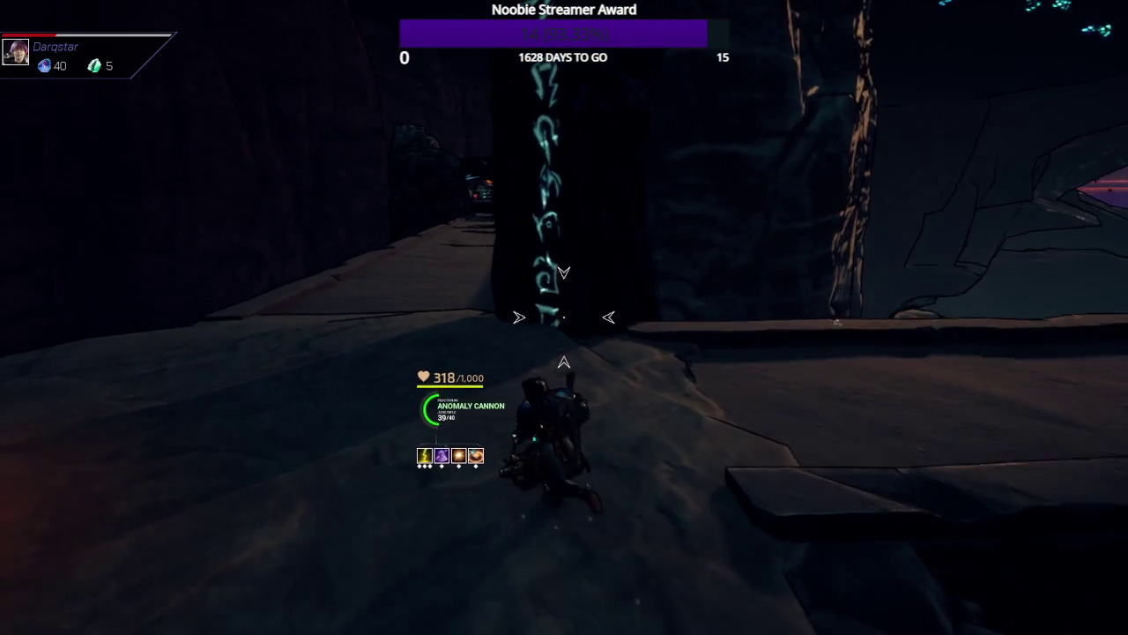
{"action": "key", "text": "w"}
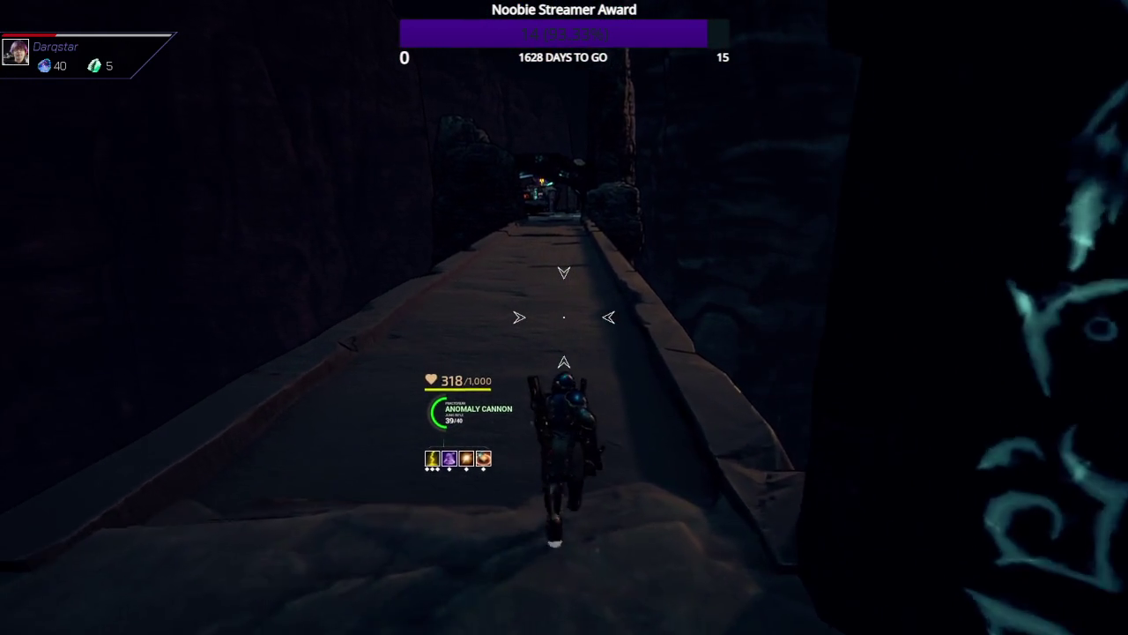
{"action": "key", "text": "w"}
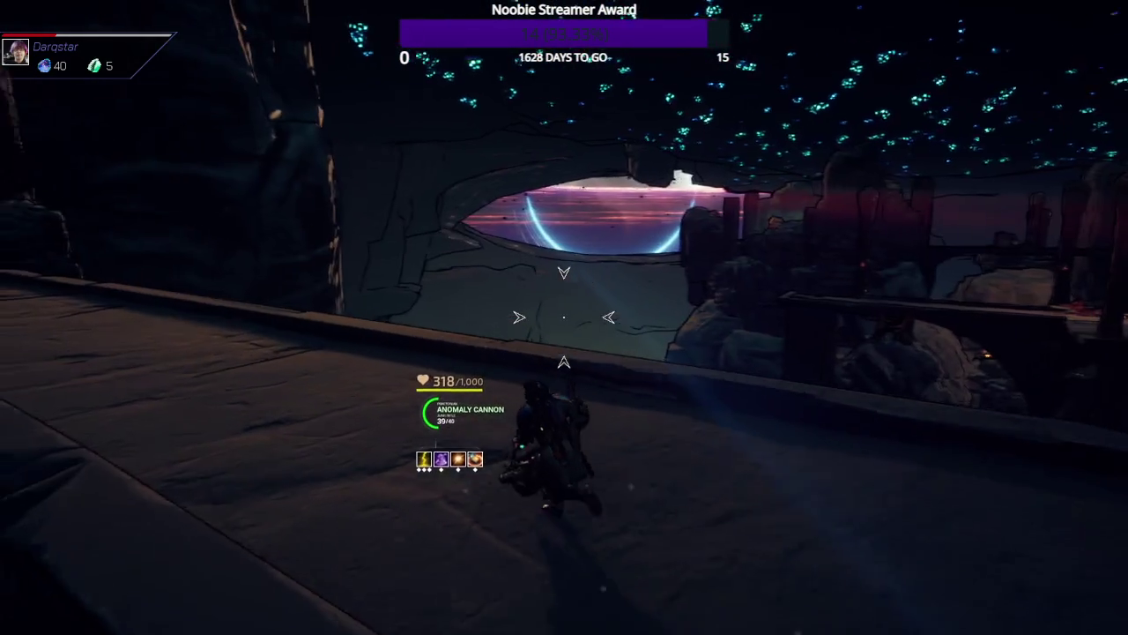
{"action": "key", "text": "w"}
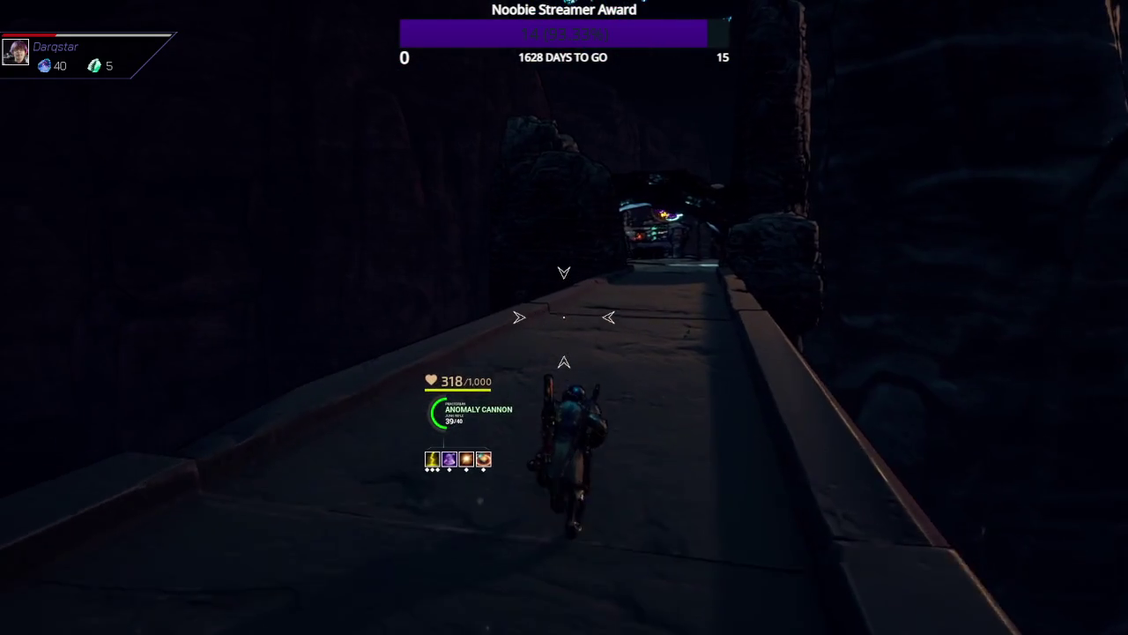
{"action": "key", "text": "w"}
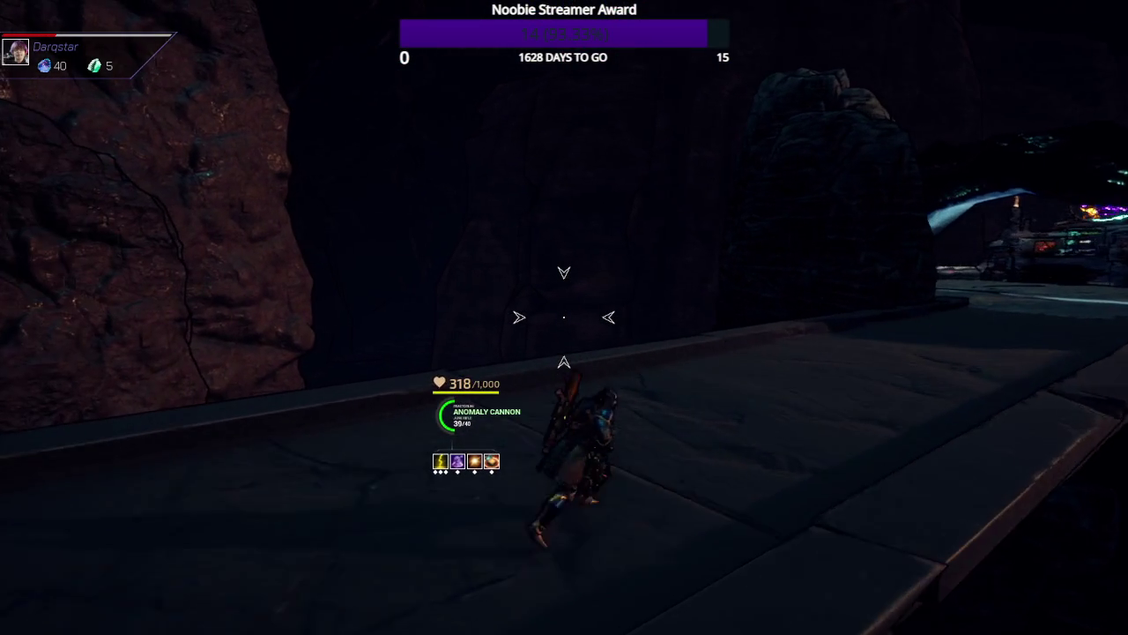
{"action": "key", "text": "w"}
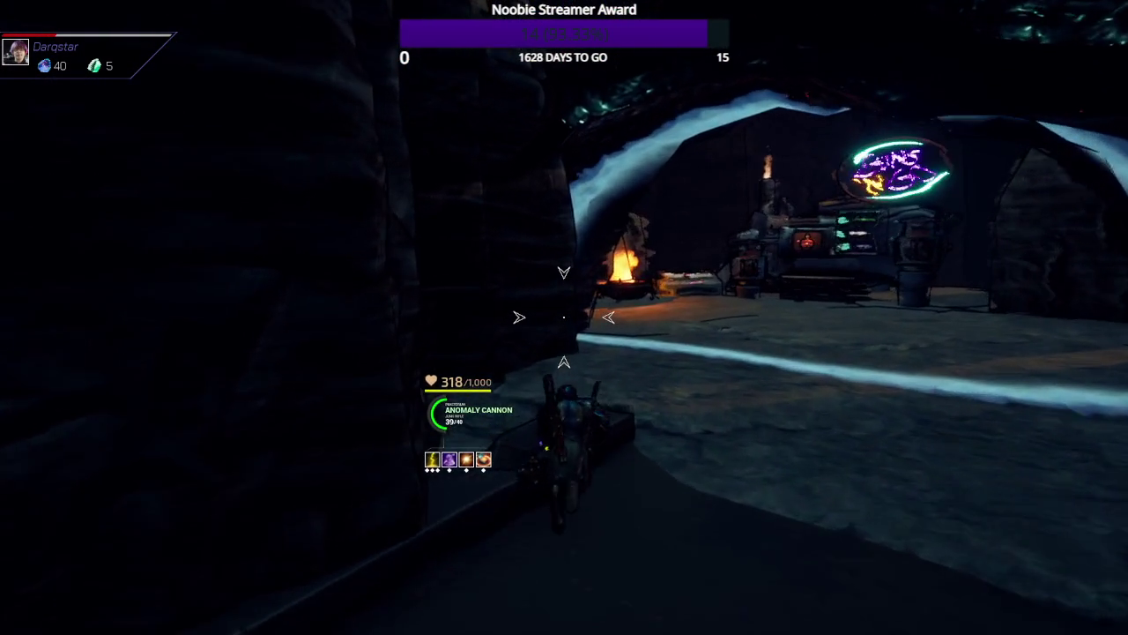
- Browse the Guns 'N Go shop's three weapons and prices, then head on toward the target dummies
{"action": "key", "text": "w"}
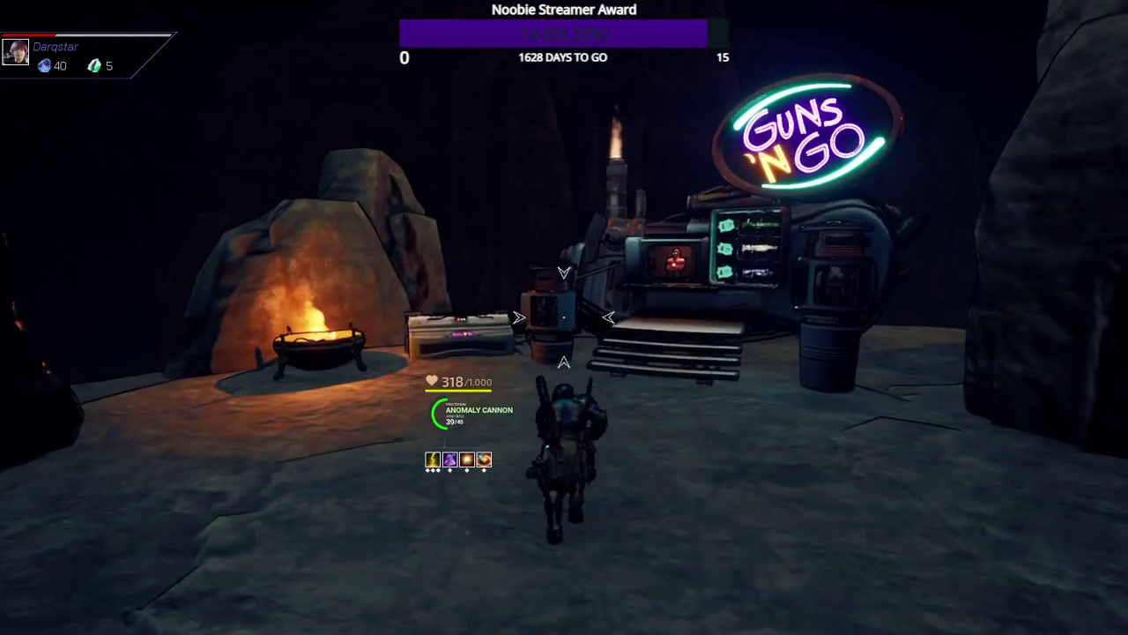
{"action": "key", "text": "w"}
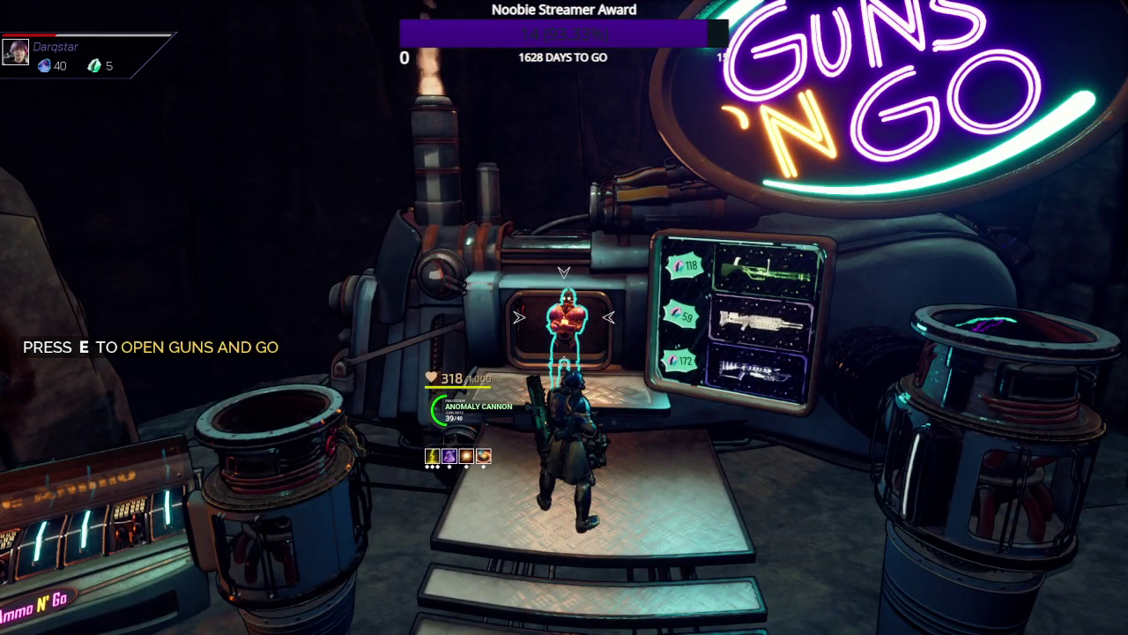
{"action": "key", "text": "e"}
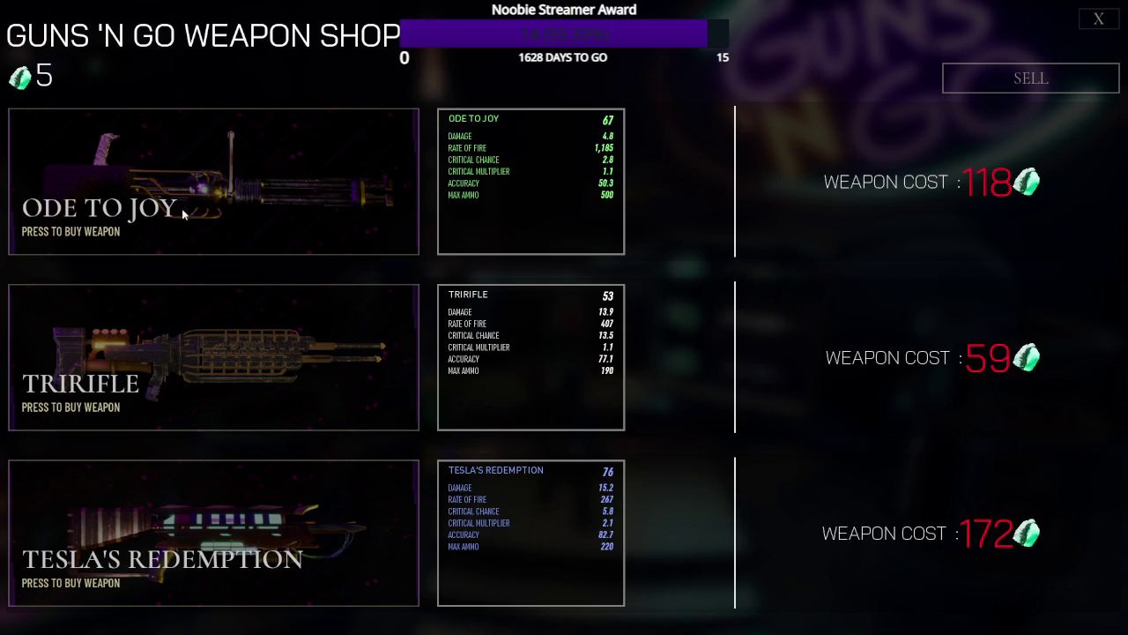
{"action": "key", "text": "Escape"}
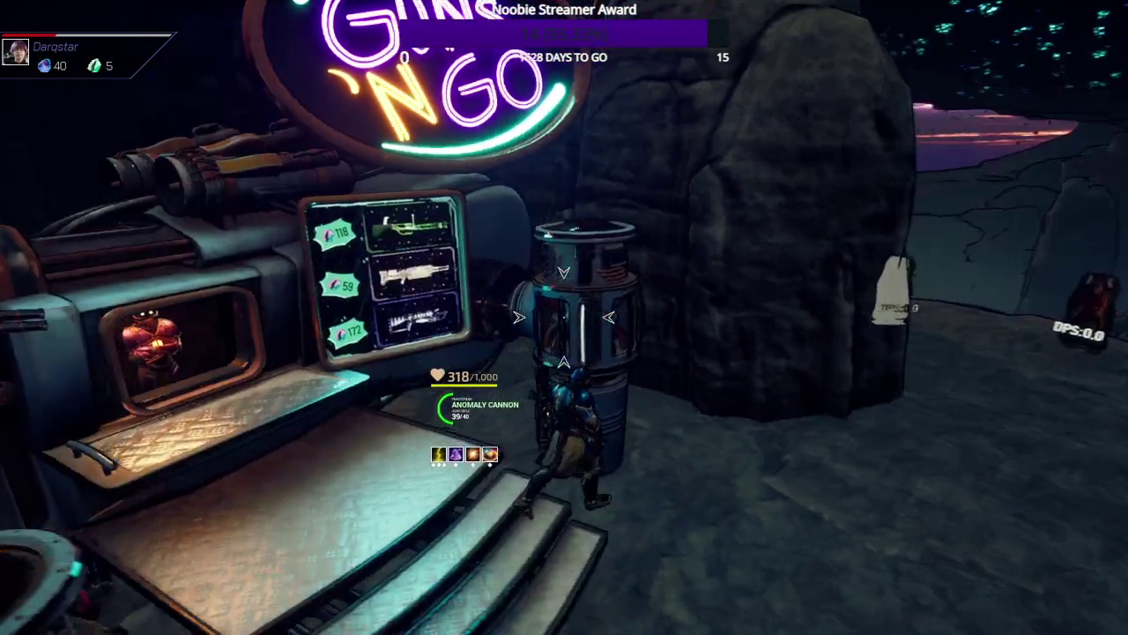
{"action": "mouse_move", "coordinate": [564, 318]}
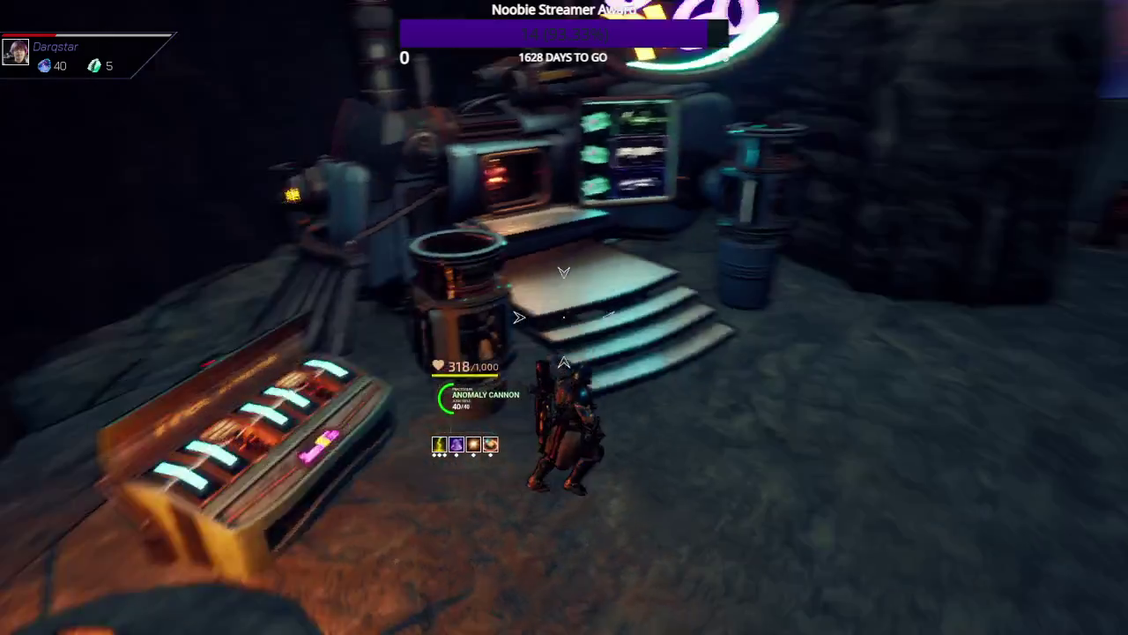
{"action": "key", "text": "w"}
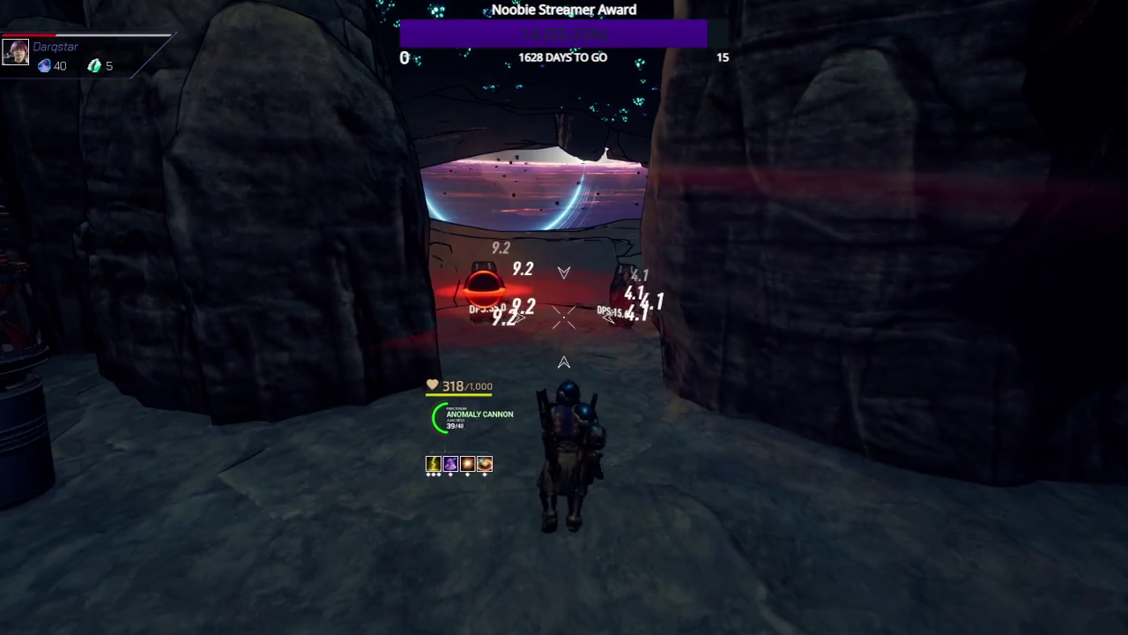
- Fire the Anomaly Cannon at the left target dummy while walking closer
{"action": "left_click", "coordinate": [564, 318]}
{"action": "key", "text": "w"}
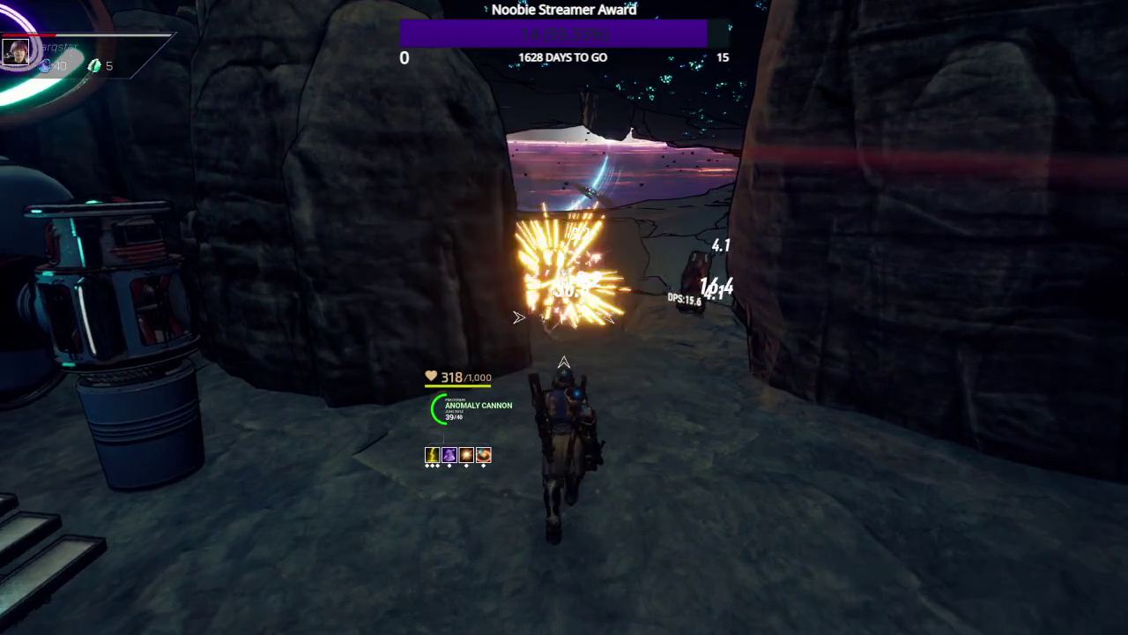
{"action": "key", "text": "w"}
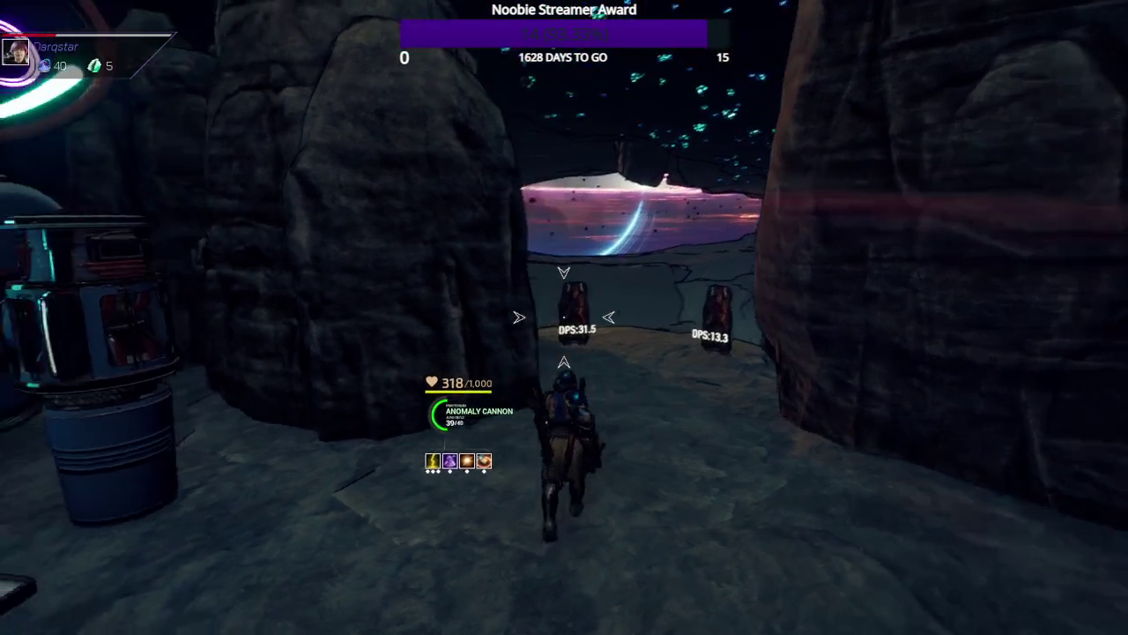
- Switch to the Praetorian and shoot the left and centre dummies, reaching 31.3 DPS
{"action": "key", "text": "2"}
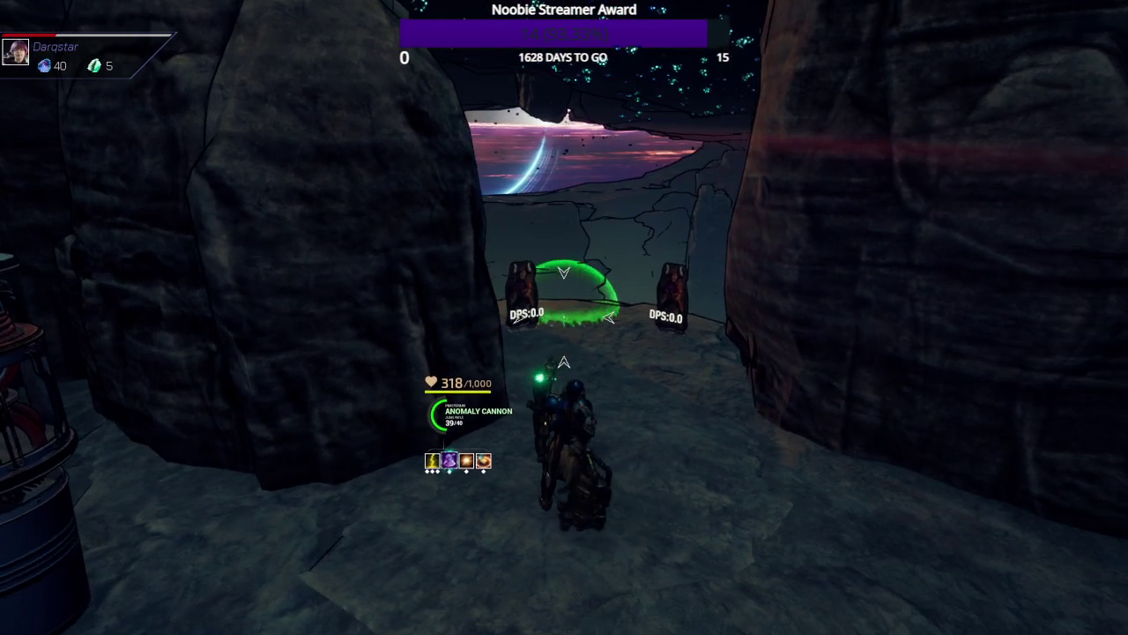
{"action": "key", "text": "s"}
{"action": "key", "text": "w"}
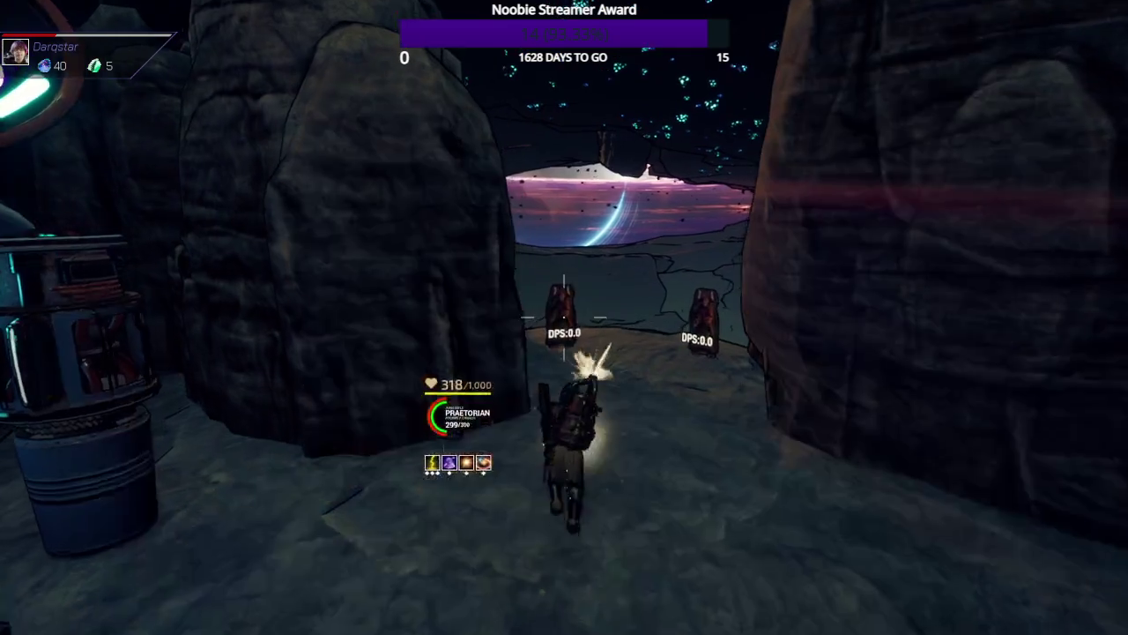
{"action": "left_click", "coordinate": [564, 317]}
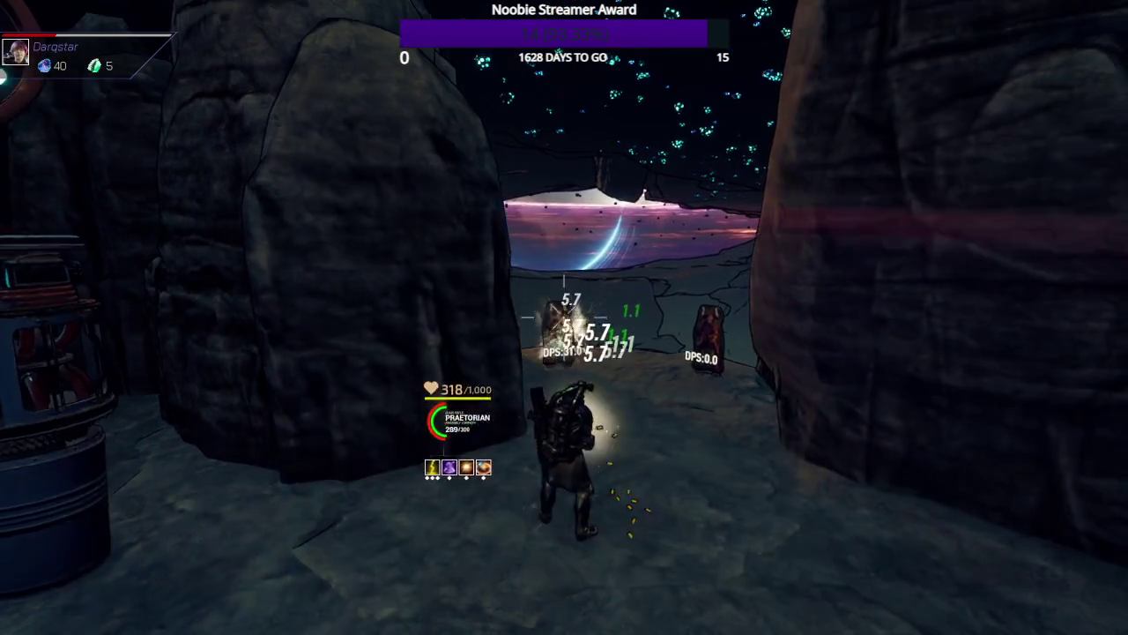
{"action": "left_click", "coordinate": [565, 317]}
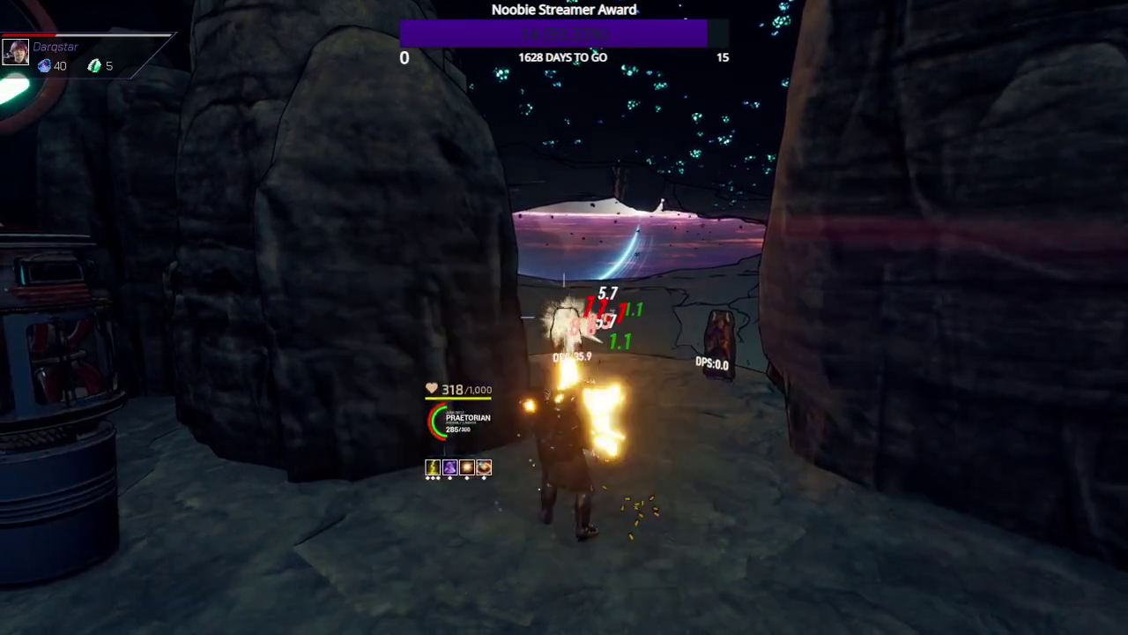
{"action": "key", "text": "a"}
{"action": "key", "text": "w"}
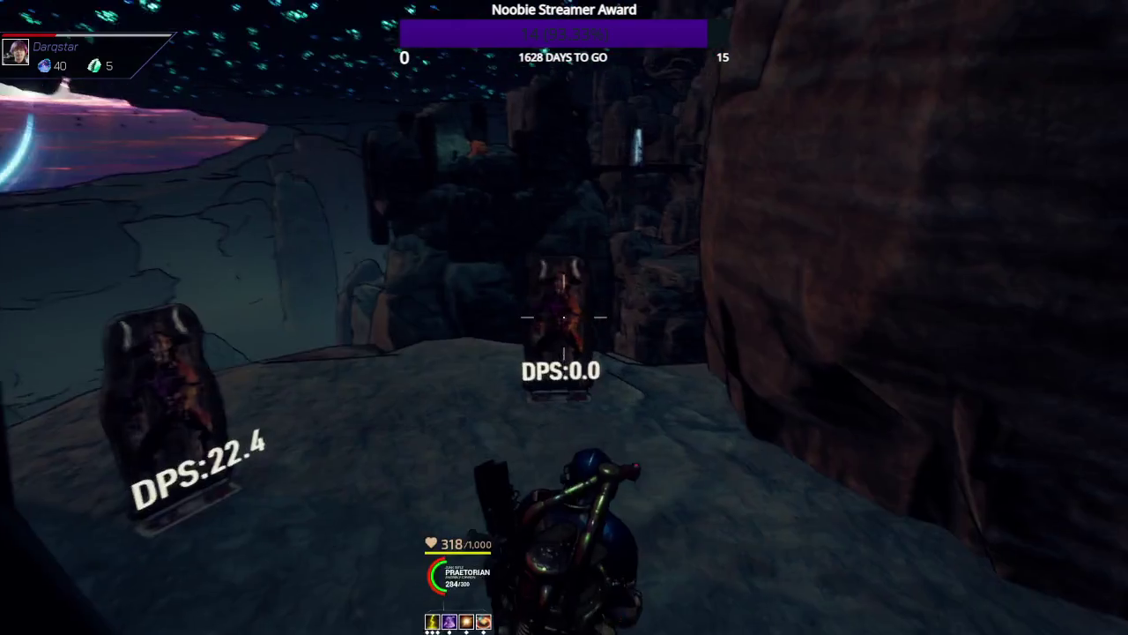
{"action": "left_click", "coordinate": [564, 318]}
{"action": "left_click", "coordinate": [564, 317]}
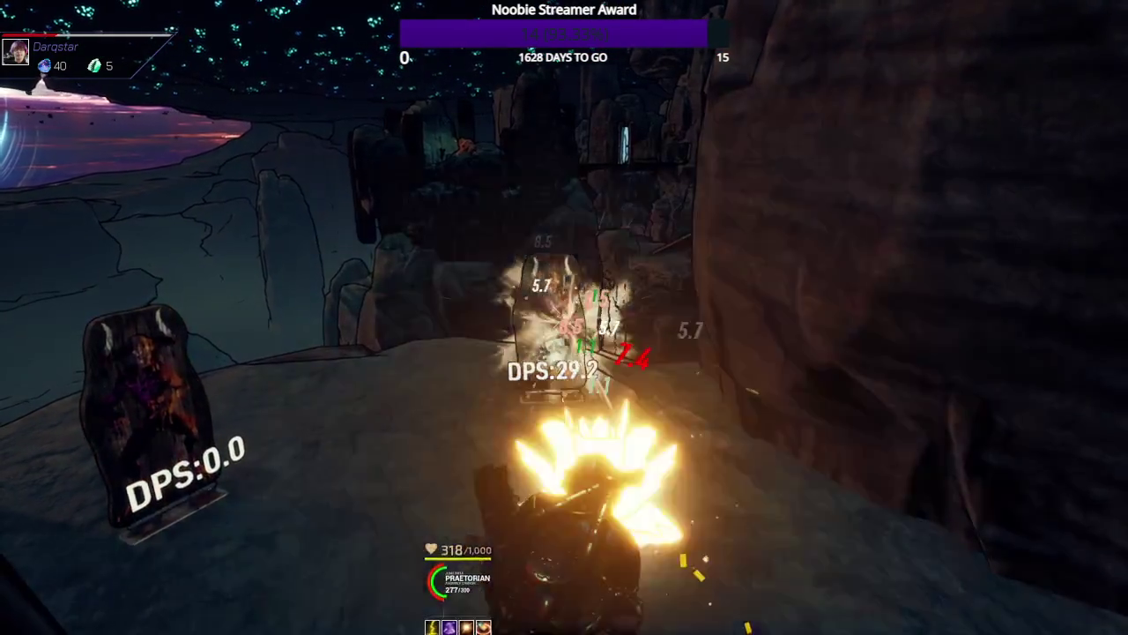
{"action": "left_click", "coordinate": [564, 318]}
{"action": "key", "text": "s"}
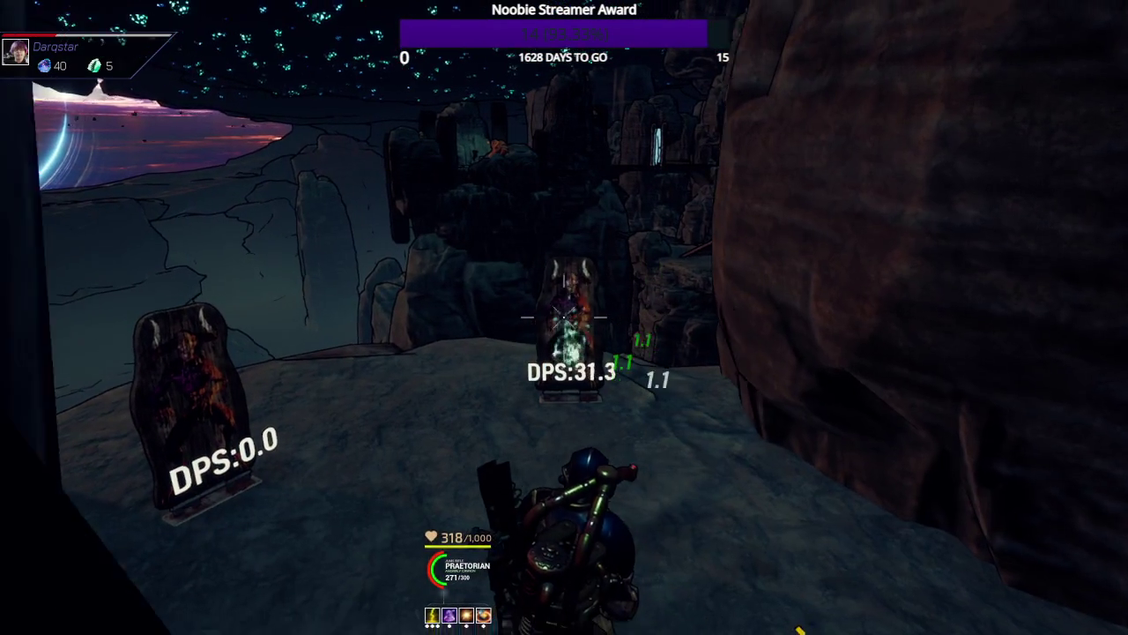